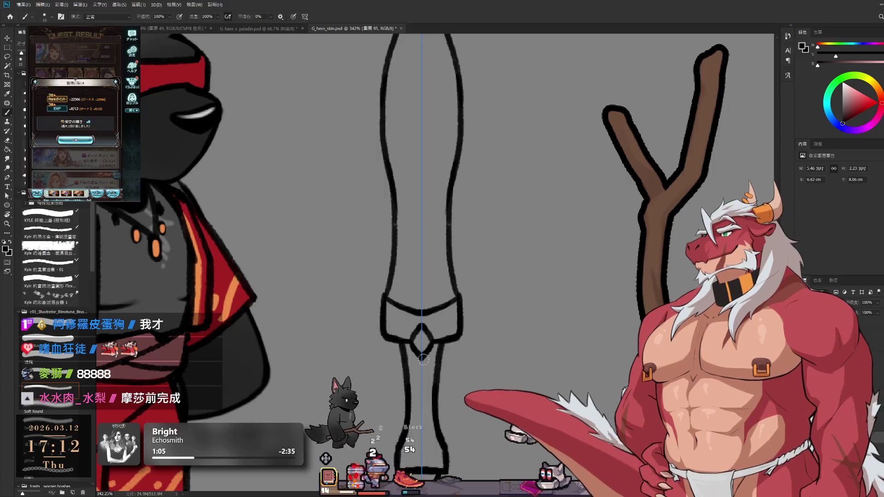
Erase the old blade lines above the guard and brush a new, narrower pointed blade tip.
left_click_drag(440, 325, 443, 316)
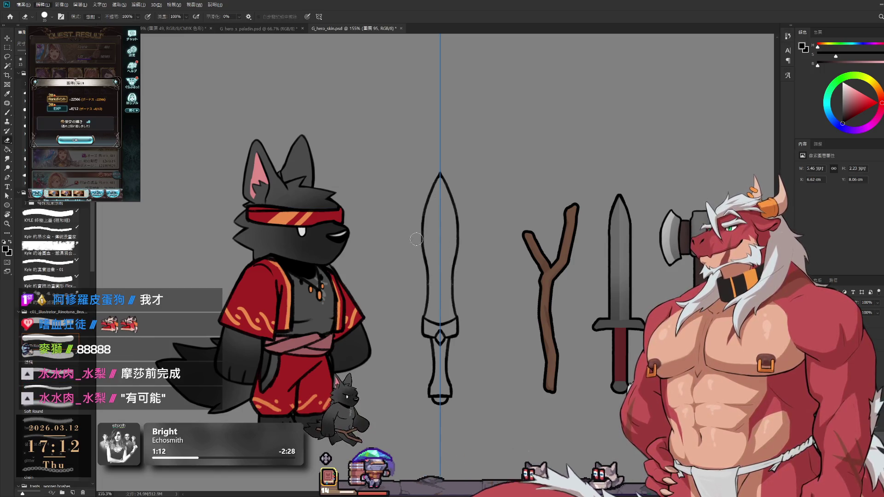
left_click_drag(422, 253, 457, 237)
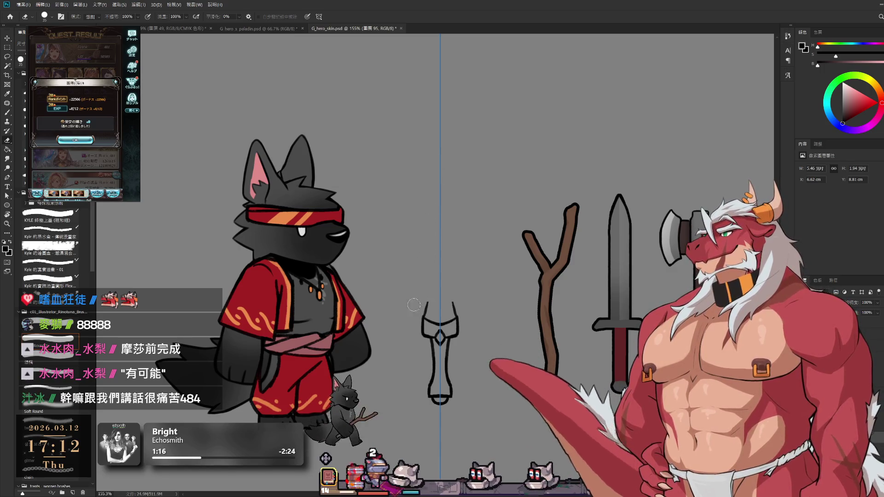
key("b")
left_click_drag(431, 218, 449, 217)
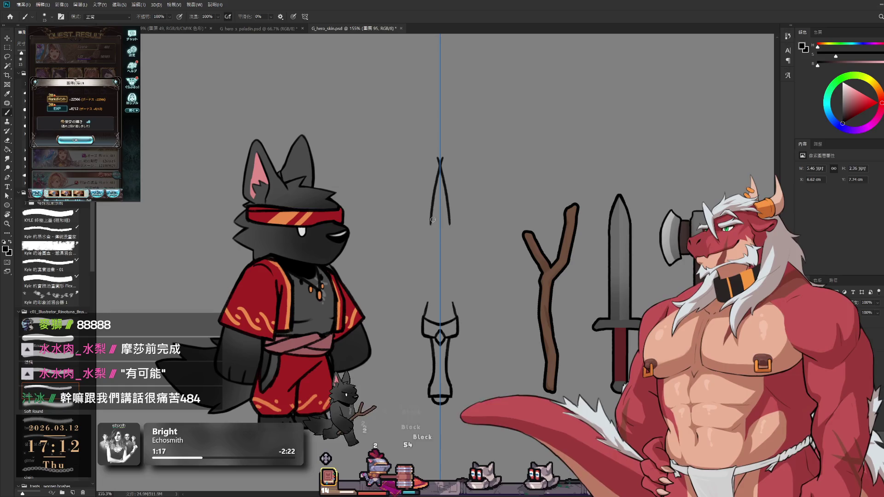
key("ctrl+z")
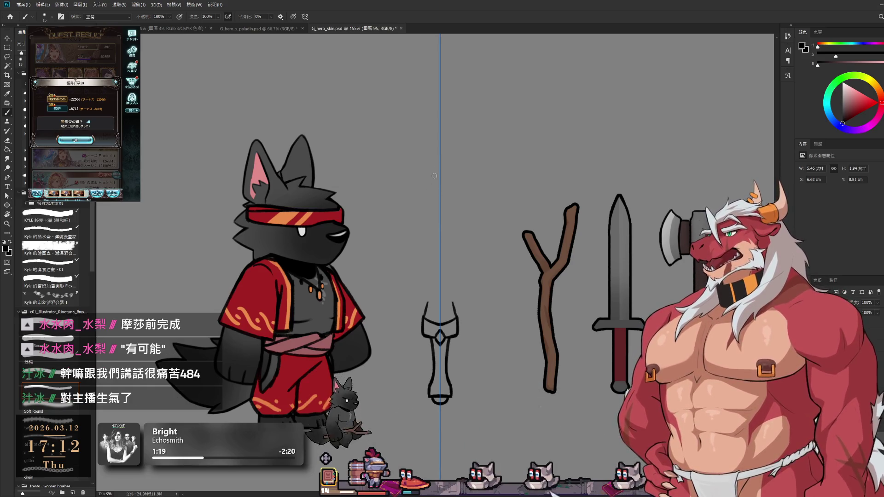
left_click_drag(428, 229, 453, 229)
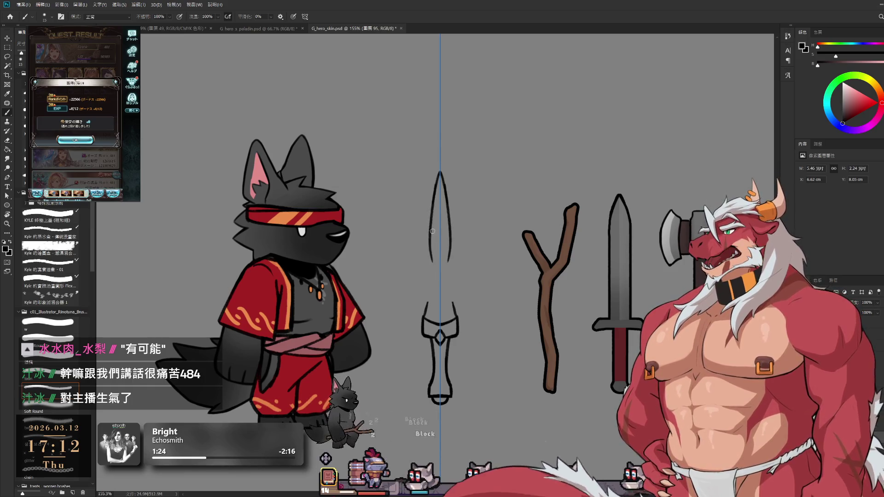
scroll(430, 229, "up", 2)
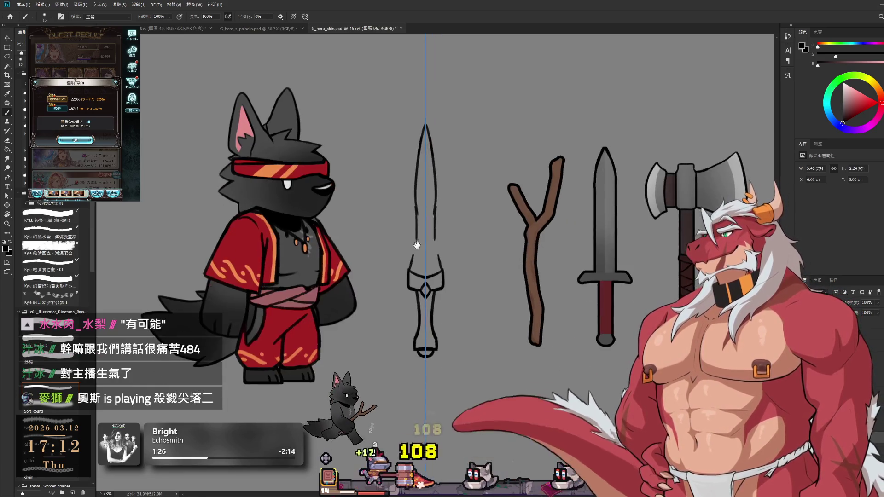
scroll(431, 229, "up", 1)
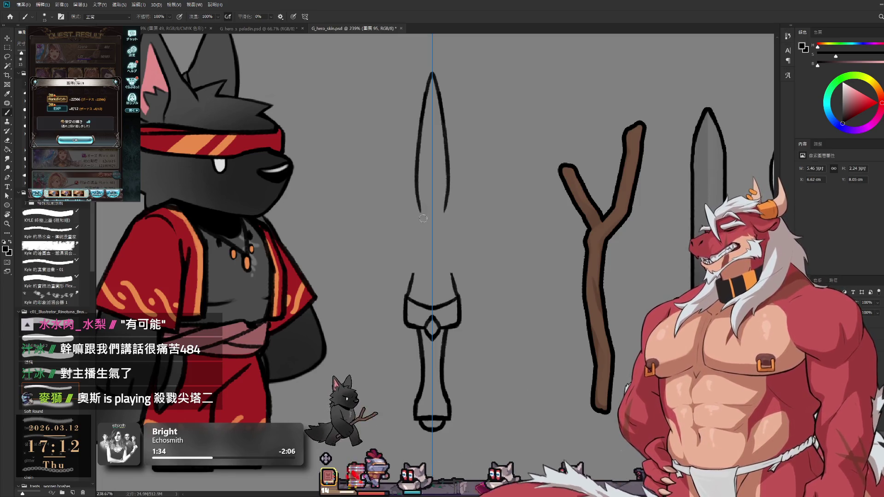
Draw both blade edges down from the tip so they meet the guard.
left_click_drag(418, 203, 422, 251)
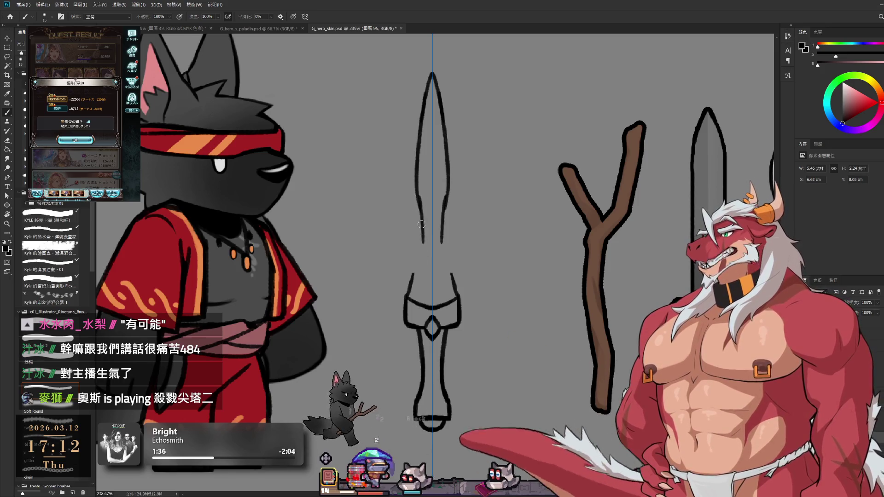
left_click_drag(445, 207, 441, 252)
key("ctrl+z")
key("ctrl+z")
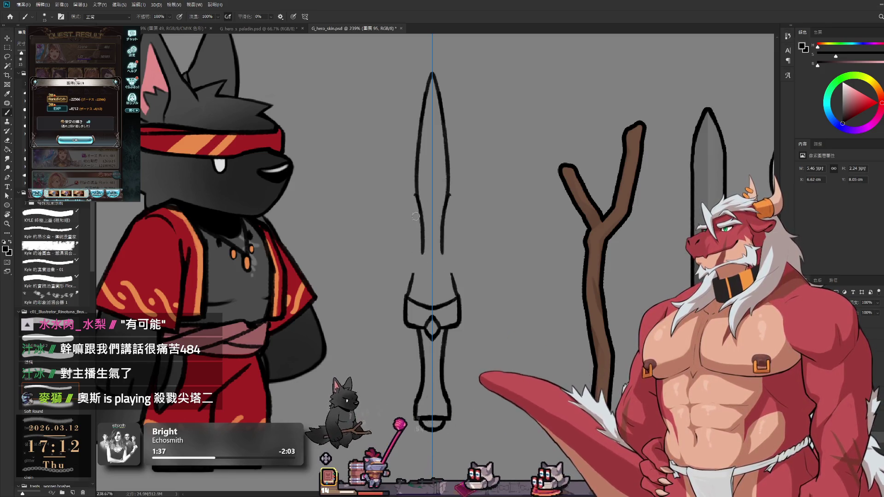
key("ctrl+z")
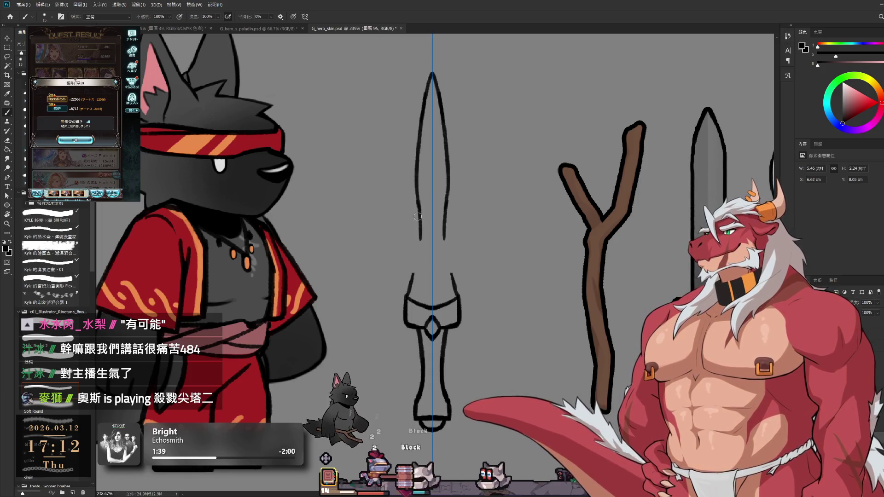
left_click_drag(418, 212, 409, 278)
left_click_drag(444, 212, 456, 277)
key("ctrl+z")
left_click_drag(418, 216, 408, 295)
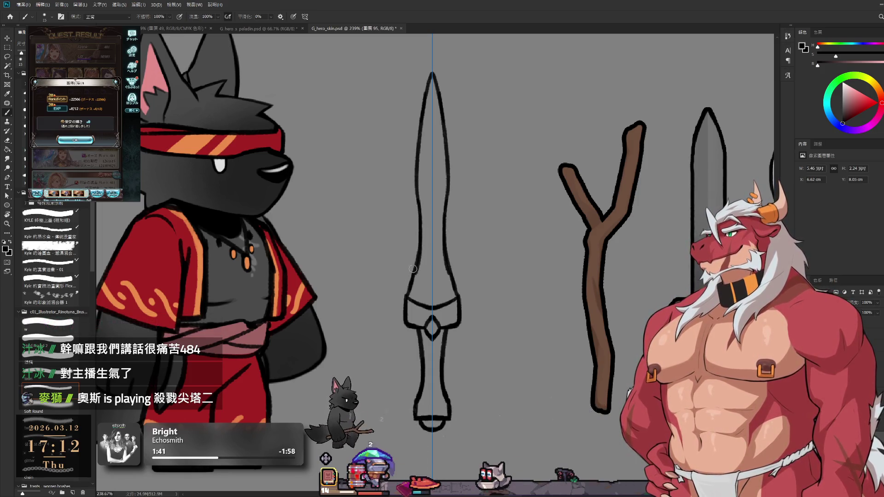
Raise the brush size to 25 and recentre the view on the dagger.
key("e")
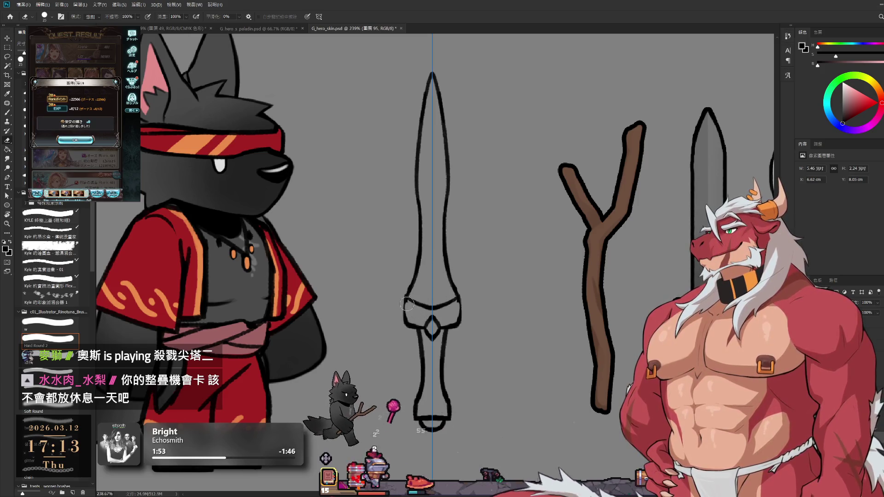
key("b")
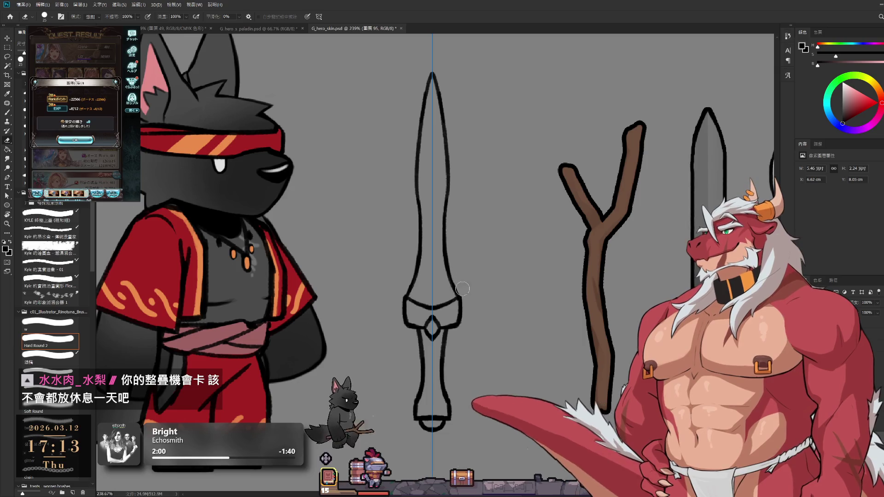
key("bracketright")
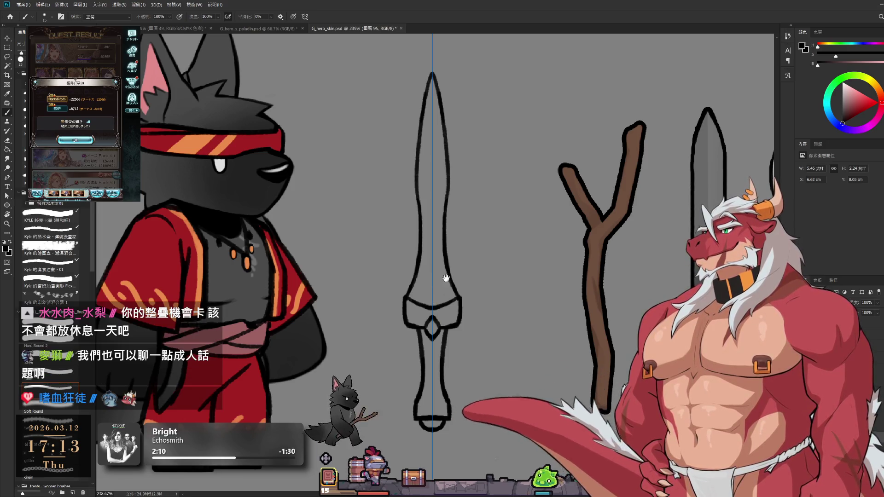
left_click_drag(448, 280, 474, 287)
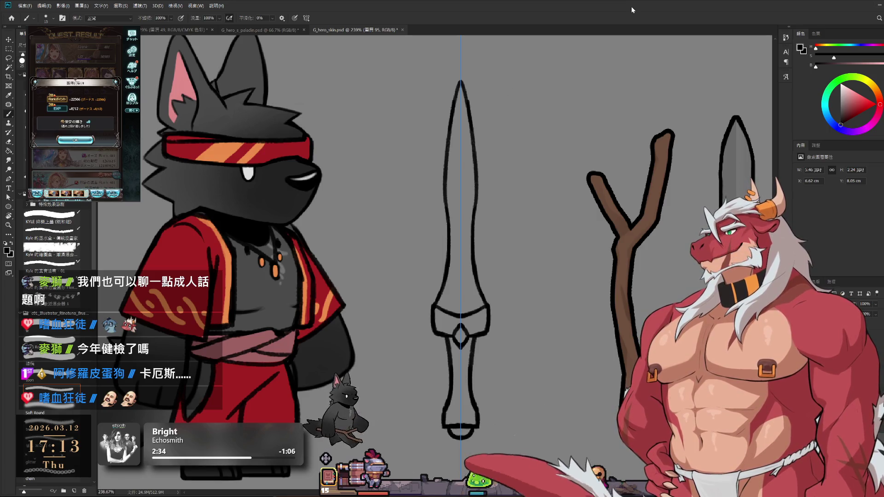
Draw horizontal wrapping bands across the dagger grip and erase stray marks.
left_click_drag(491, 236, 533, 228)
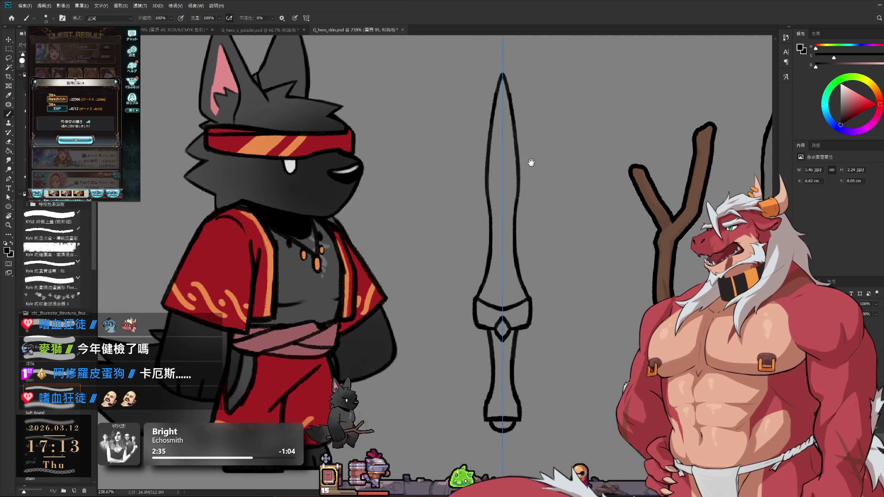
left_click_drag(531, 162, 521, 201)
left_click_drag(488, 154, 484, 93)
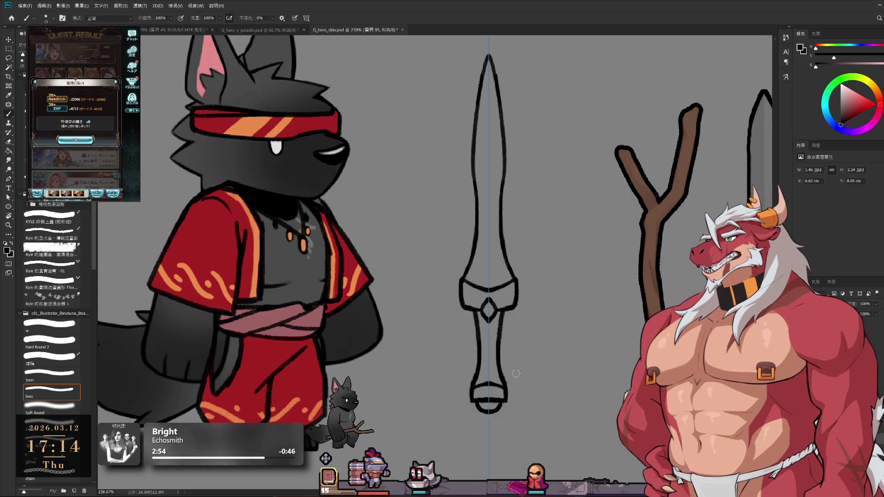
key("e")
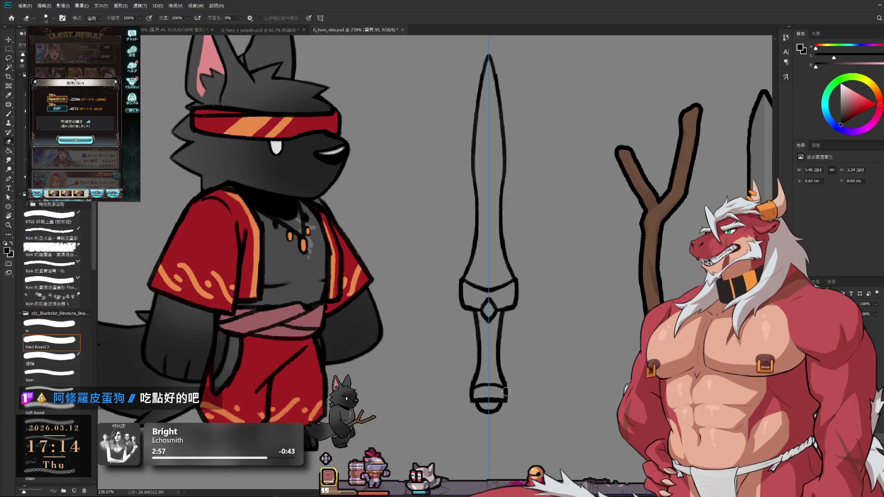
key("b")
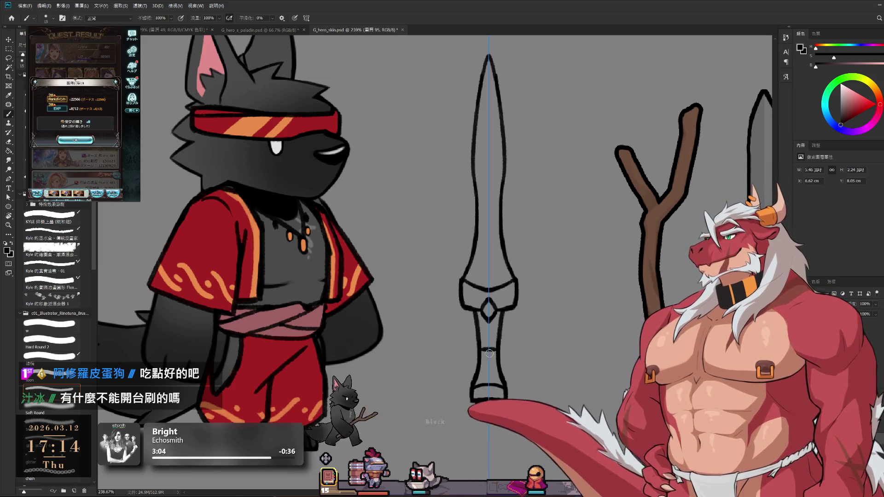
left_click_drag(481, 349, 497, 348)
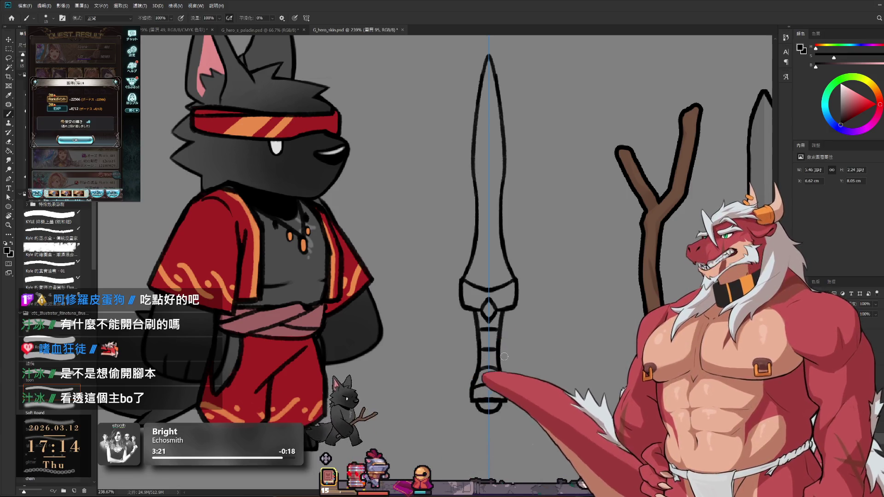
key("e")
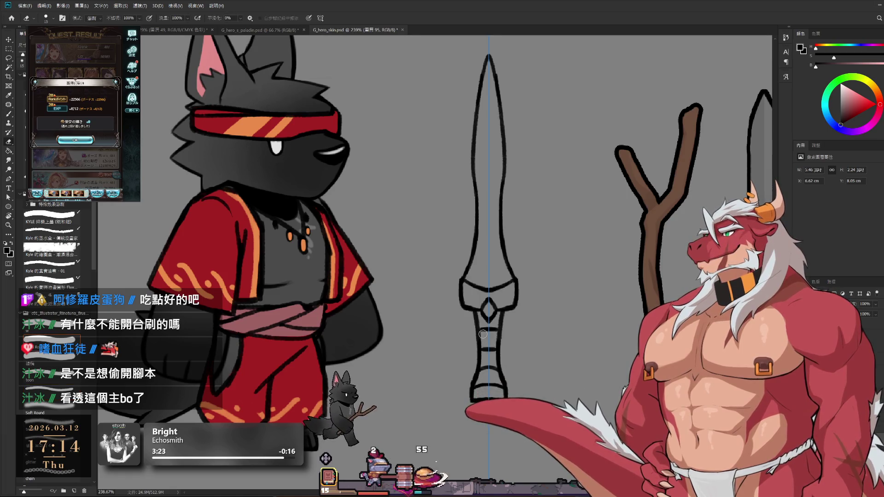
left_click_drag(486, 333, 486, 329)
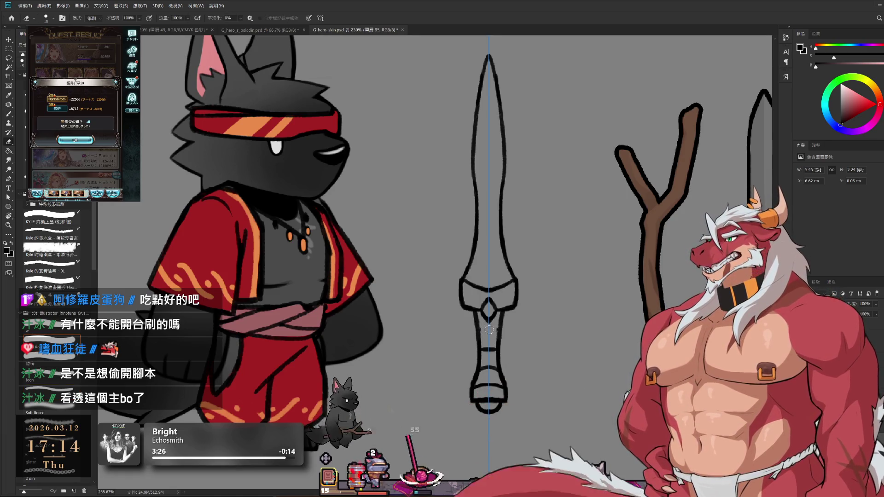
key("b")
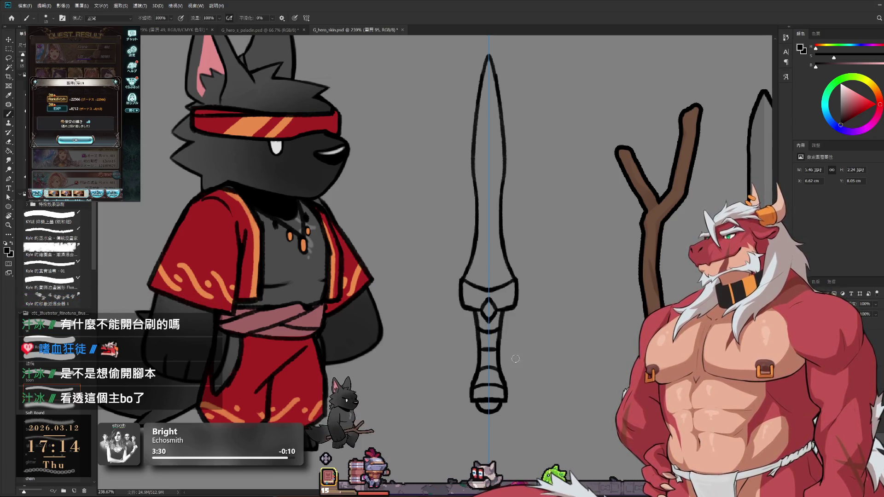
mouse_move(515, 359)
left_mouse_down()
mouse_move(530, 384)
mouse_move(515, 374)
left_mouse_up()
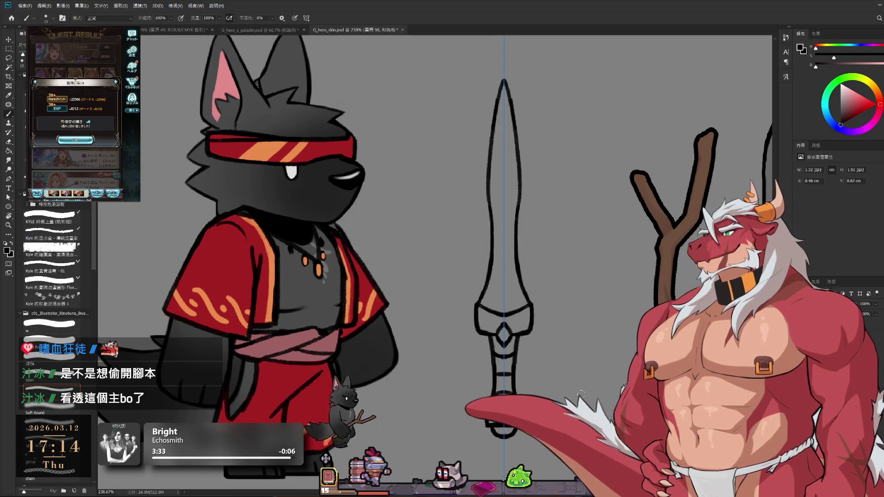
Fill the blade outline with yellow-orange gold from tip to base.
left_click(281, 155, "alt")
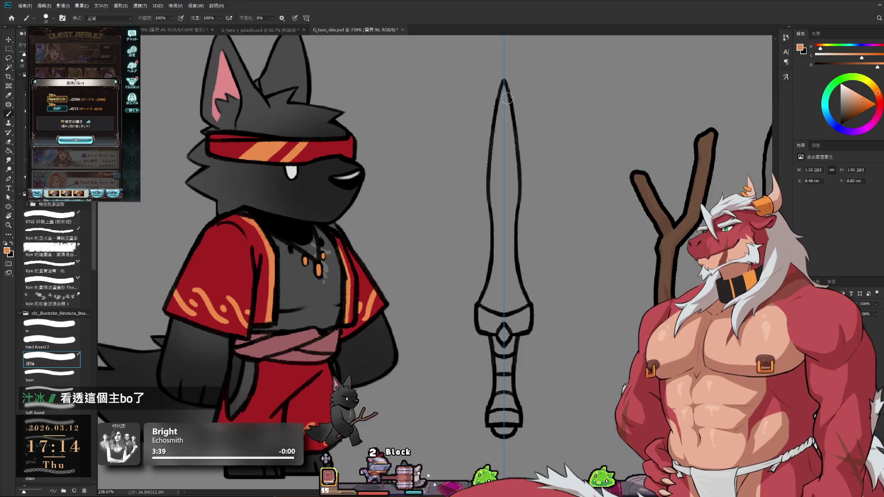
left_click_drag(503, 110, 502, 207)
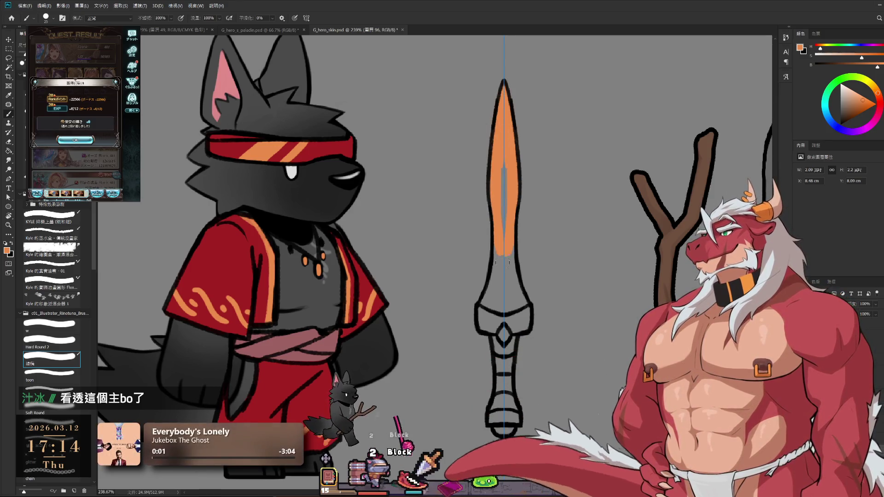
left_click_drag(503, 272, 503, 306)
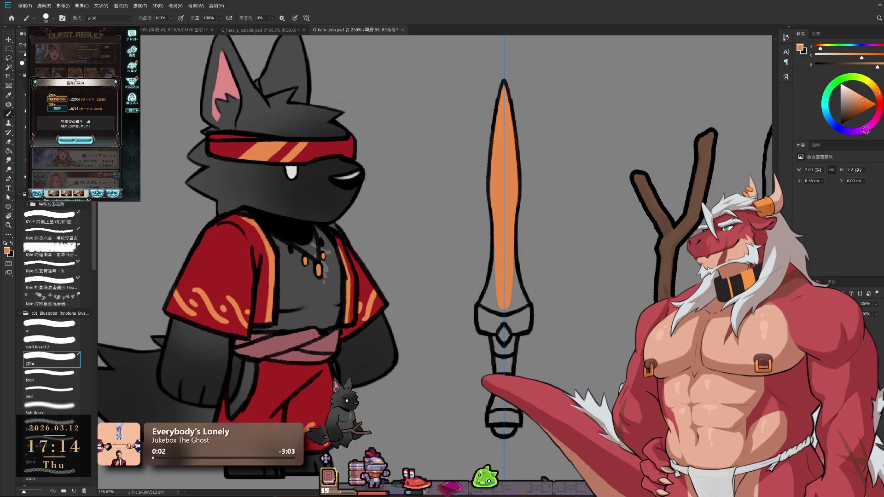
left_click(873, 86)
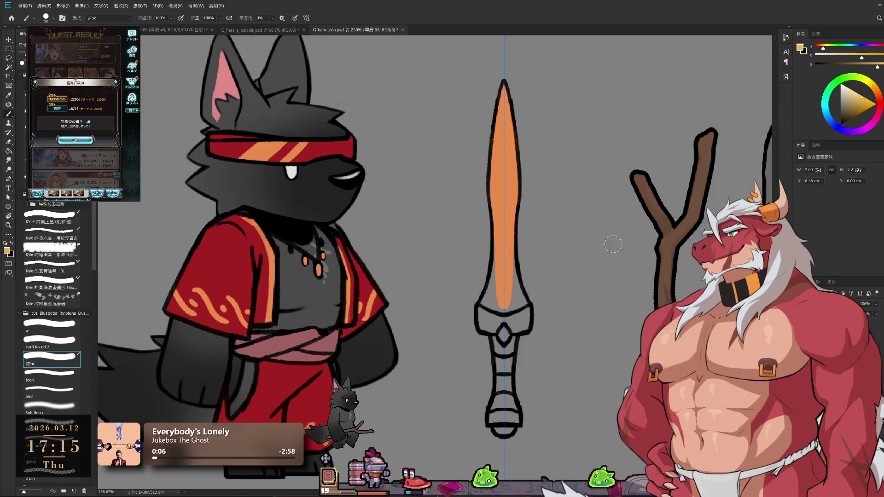
left_click_drag(516, 94, 505, 293)
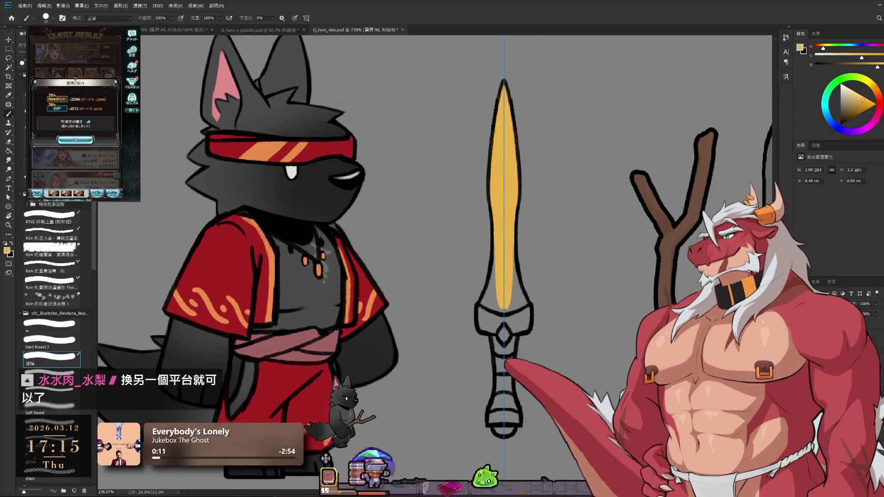
mouse_move(504, 106)
left_mouse_down()
mouse_move(506, 258)
mouse_move(487, 322)
left_mouse_up()
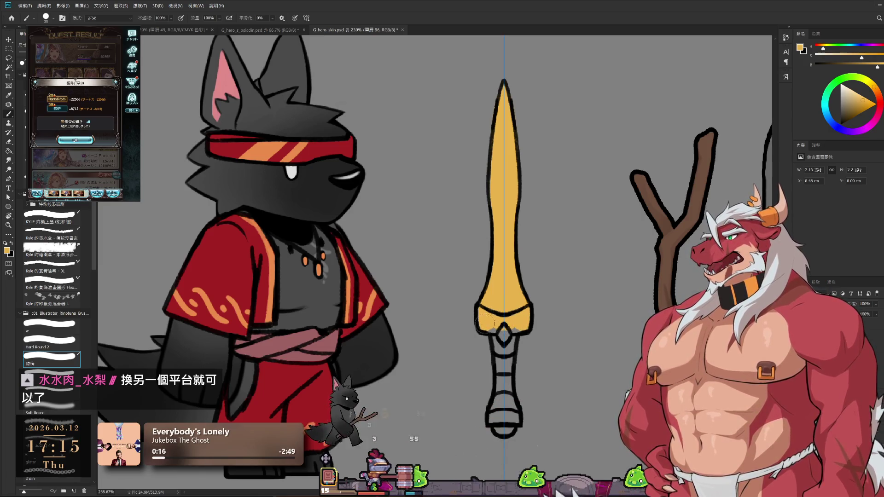
left_click_drag(502, 357, 504, 389)
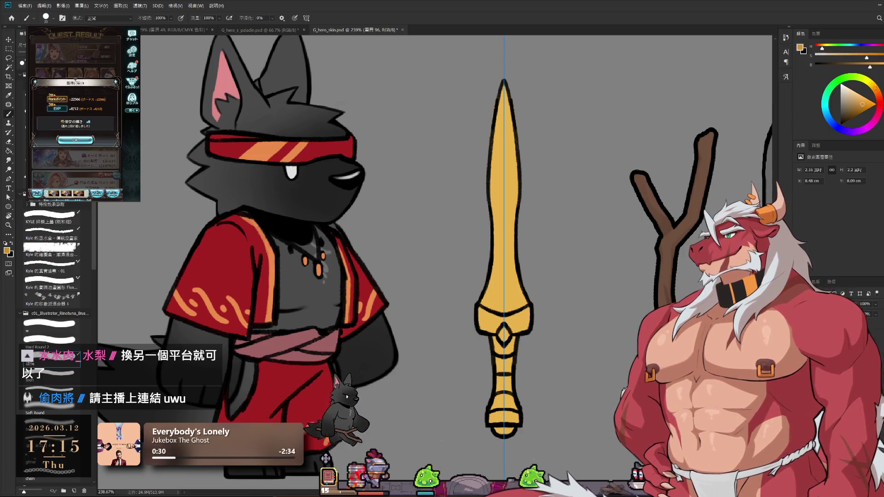
With a larger brush, paint the guard and grip a darker orange.
key("bracketright")
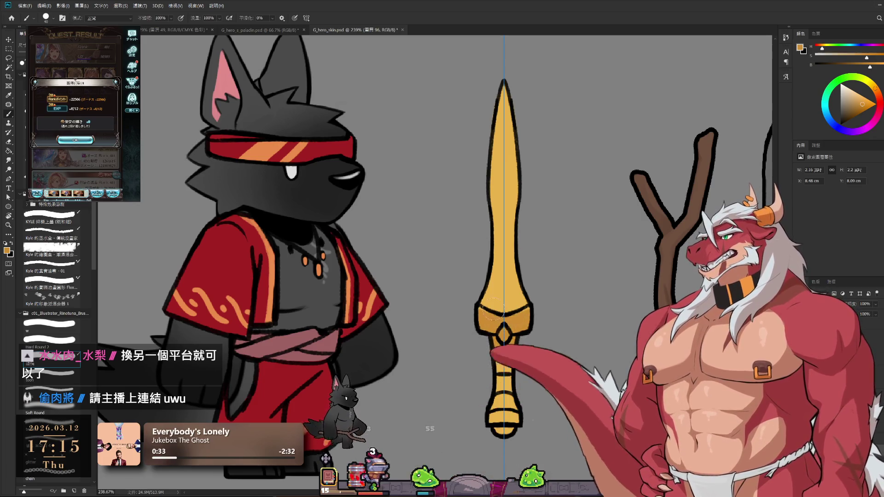
left_click(867, 101)
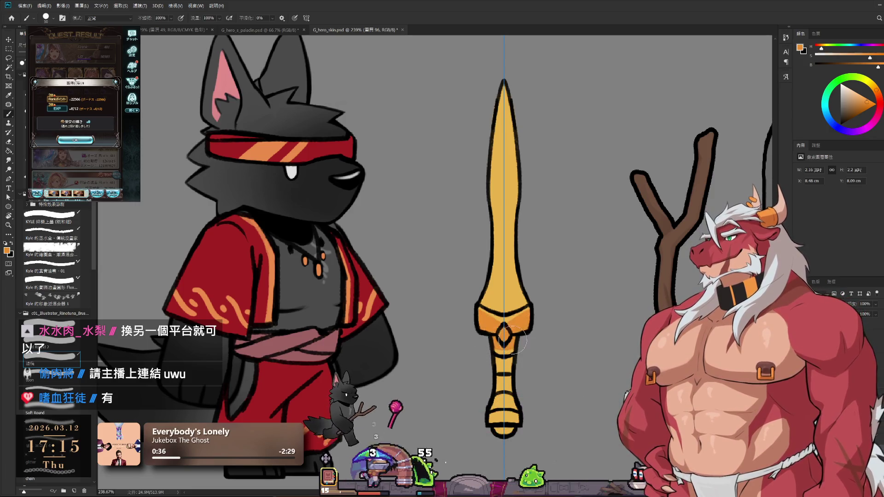
key("bracketright")
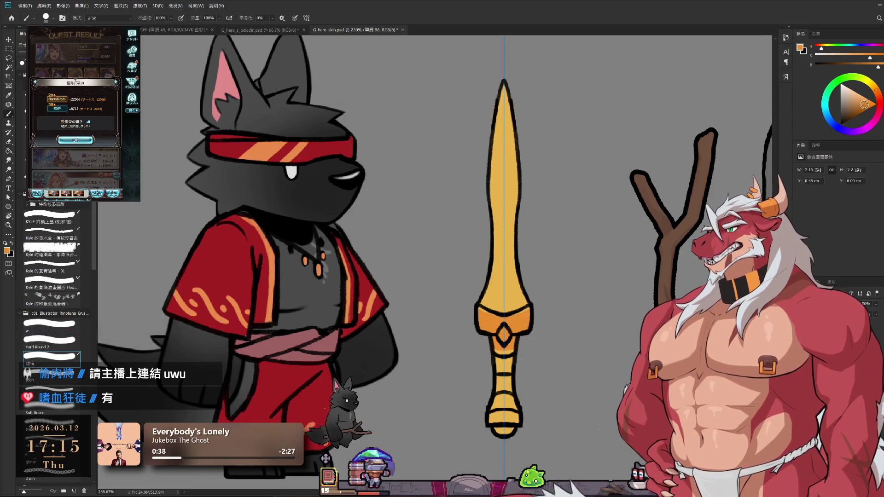
left_click_drag(863, 109, 865, 110)
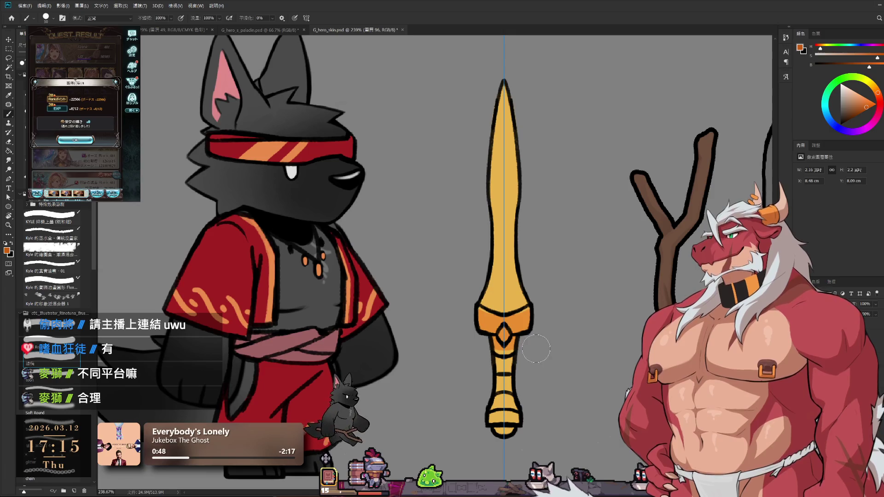
mouse_move(461, 309)
left_mouse_down()
mouse_move(521, 328)
mouse_move(502, 423)
left_mouse_up()
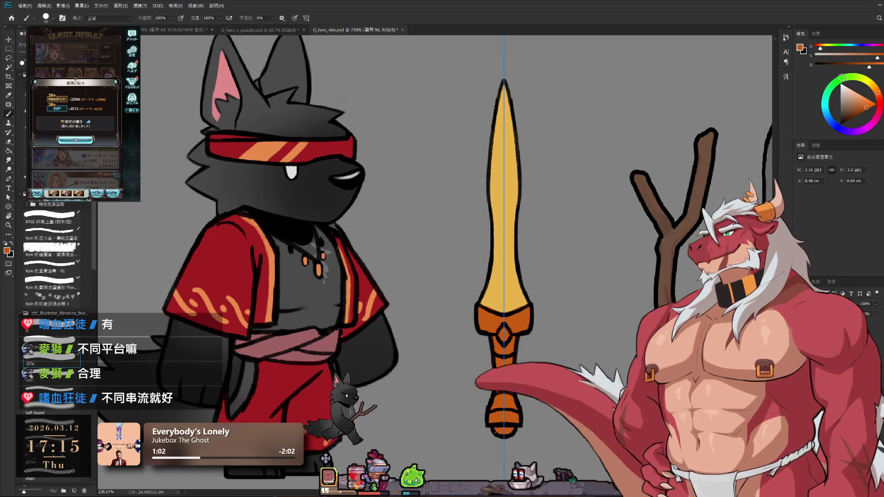
Paint a green diamond gem on the guard and a green pommel.
left_click(857, 104)
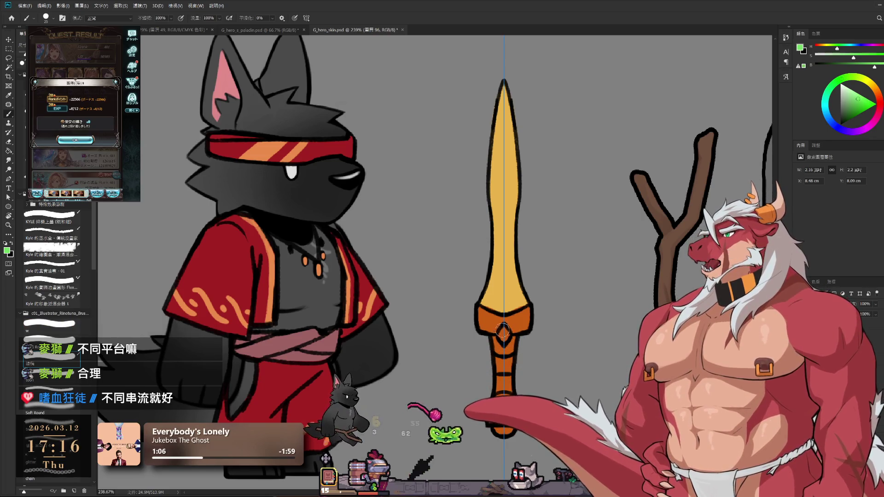
left_click_drag(503, 328, 504, 341)
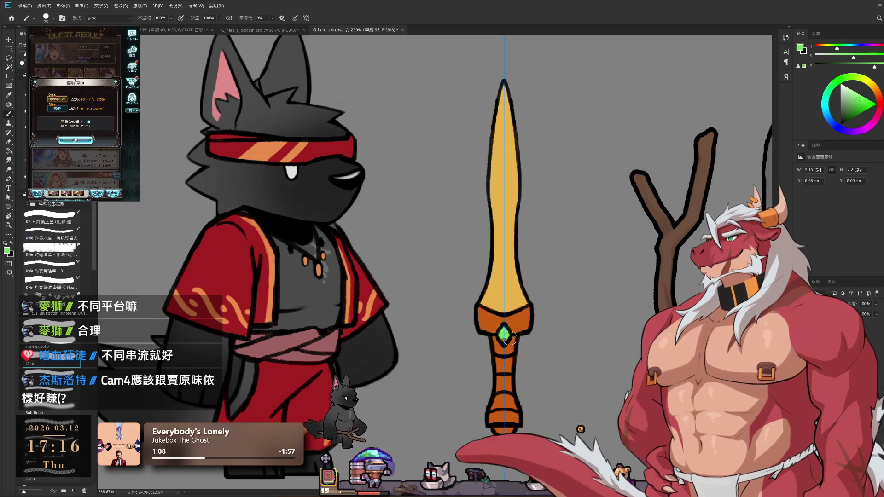
key("bracketleft")
key("bracketleft")
key("bracketleft")
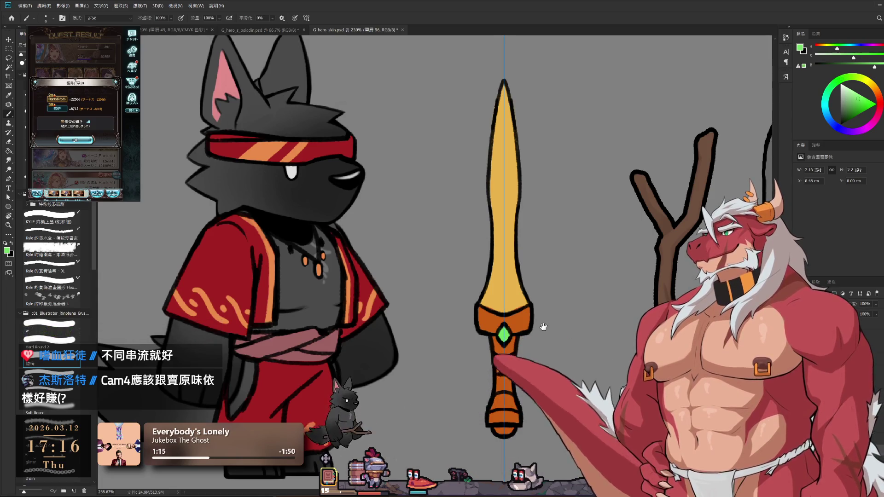
left_click_drag(543, 327, 549, 289)
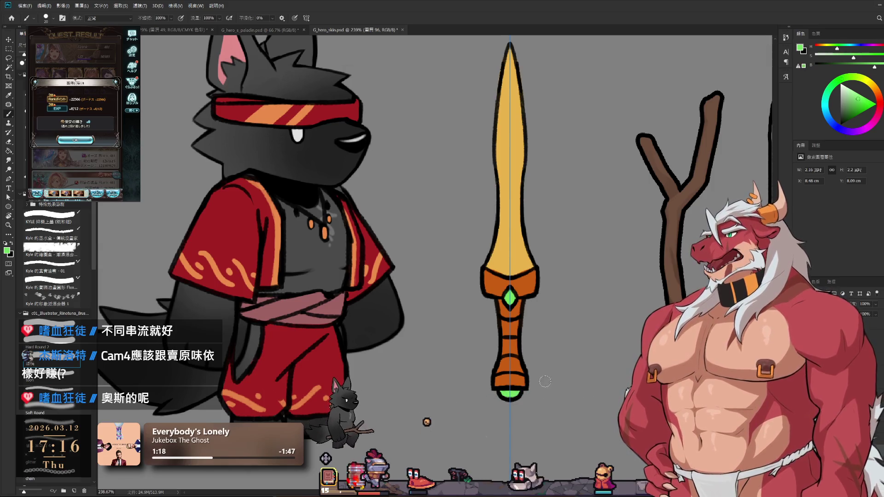
Sample the grip orange, darken it to brown, and shade the grip.
left_click(516, 343, "alt")
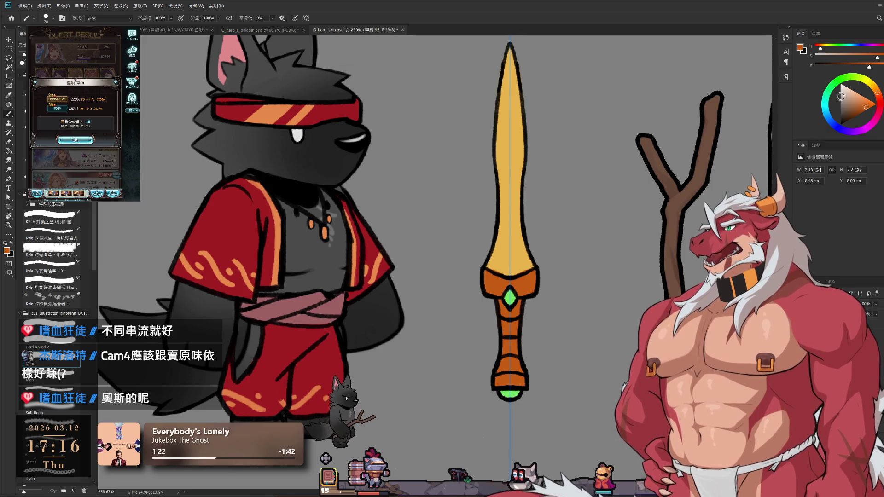
key("bracketright")
left_click(487, 365, "alt")
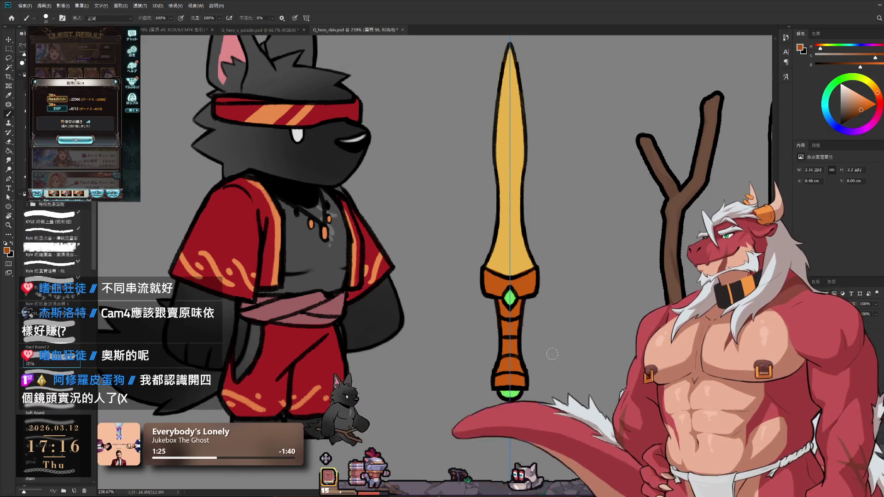
left_click(865, 110)
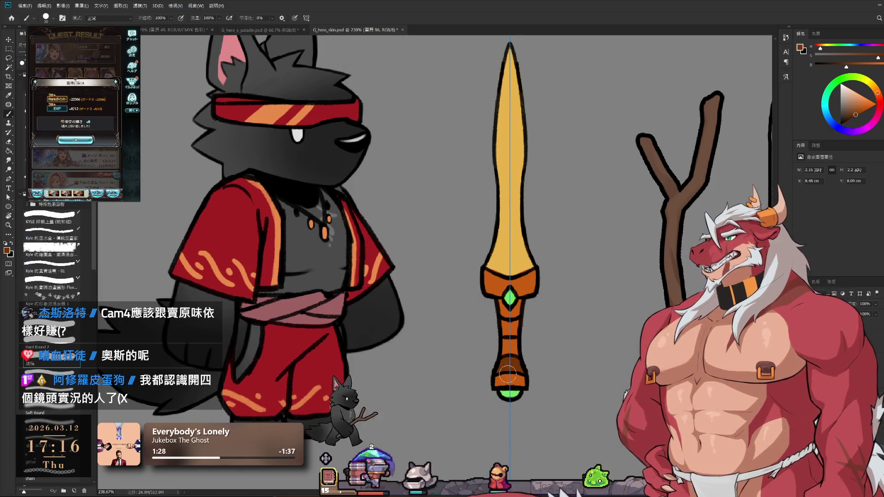
mouse_move(503, 355)
left_mouse_down()
mouse_move(507, 343)
mouse_move(490, 317)
left_mouse_up()
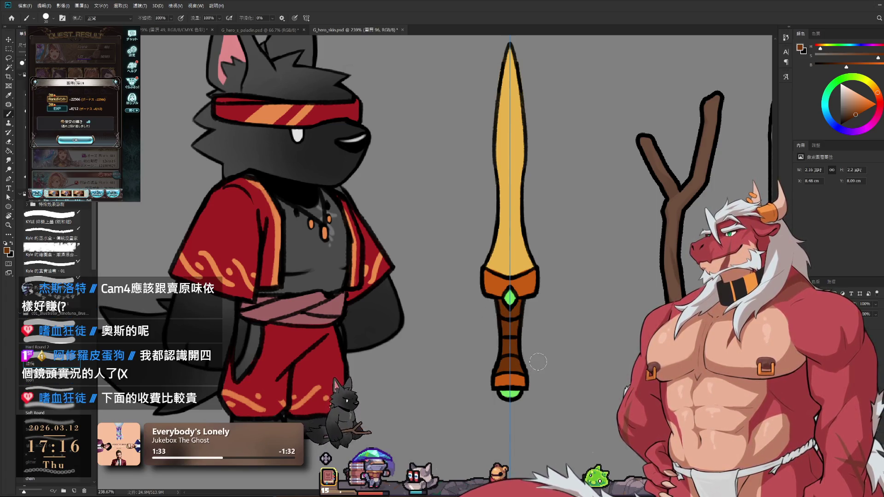
Hide the guide line through the dagger, compare the colour layer, and switch to an empty layer.
scroll(539, 332, "down", 2)
scroll(529, 331, "down", 3)
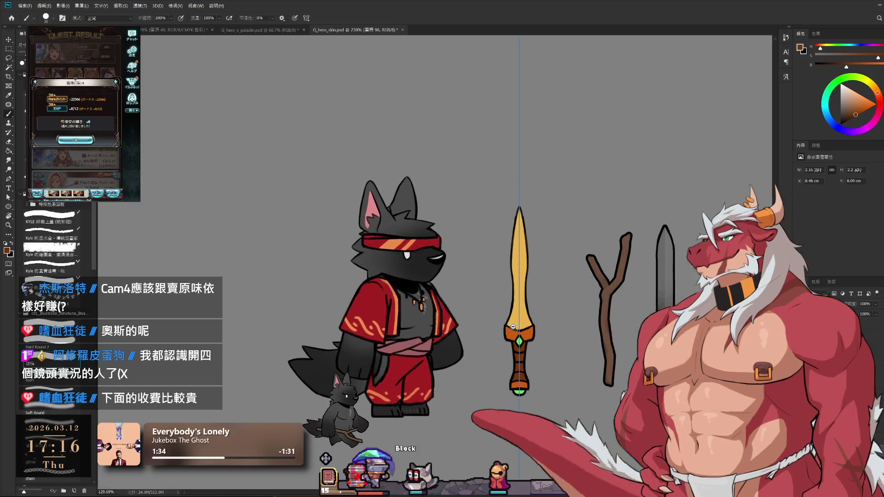
scroll(517, 330, "up", 3)
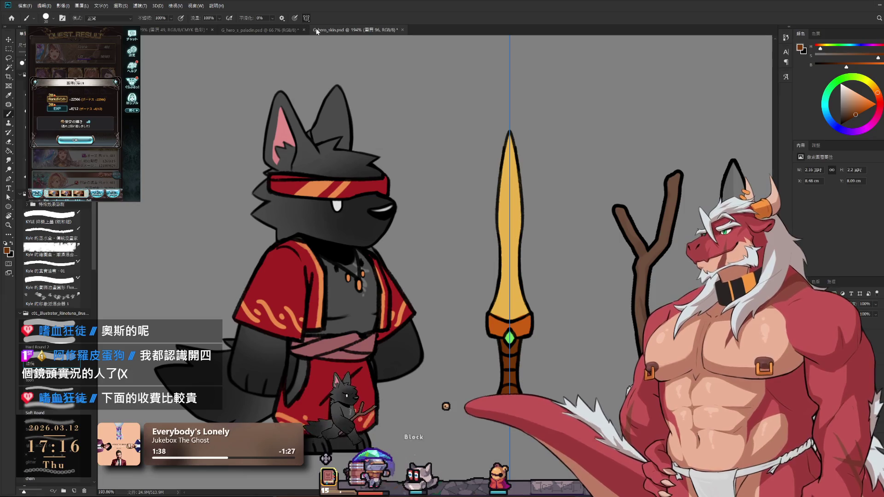
key("ctrl+semicolon")
scroll(538, 350, "down", 3)
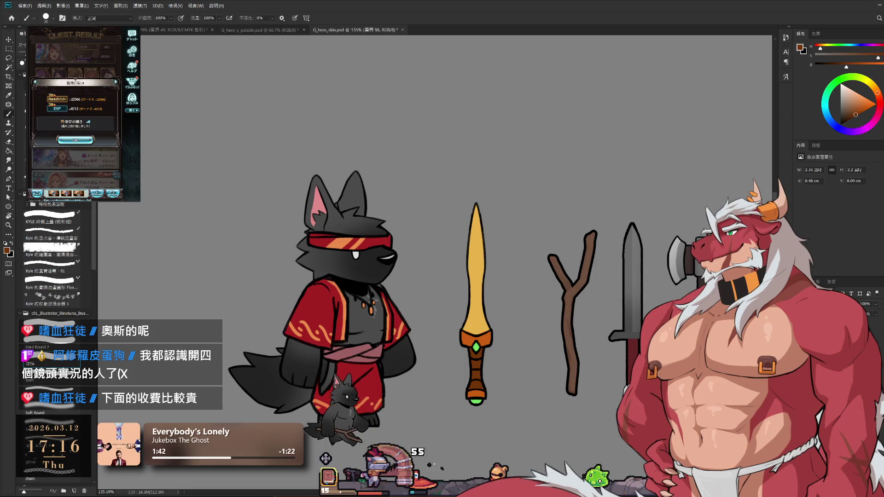
key("ctrl+comma")
key("ctrl+comma")
key("ctrl+comma")
key("ctrl+comma")
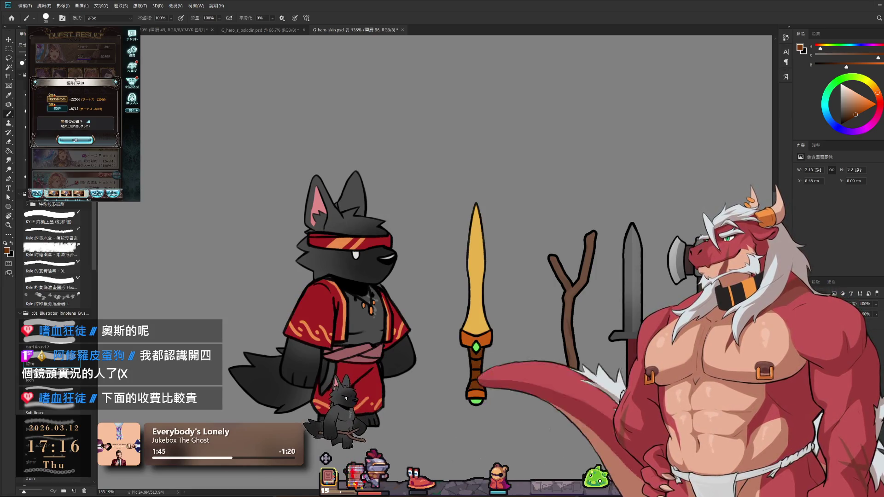
key("ctrl+shift+alt+n")
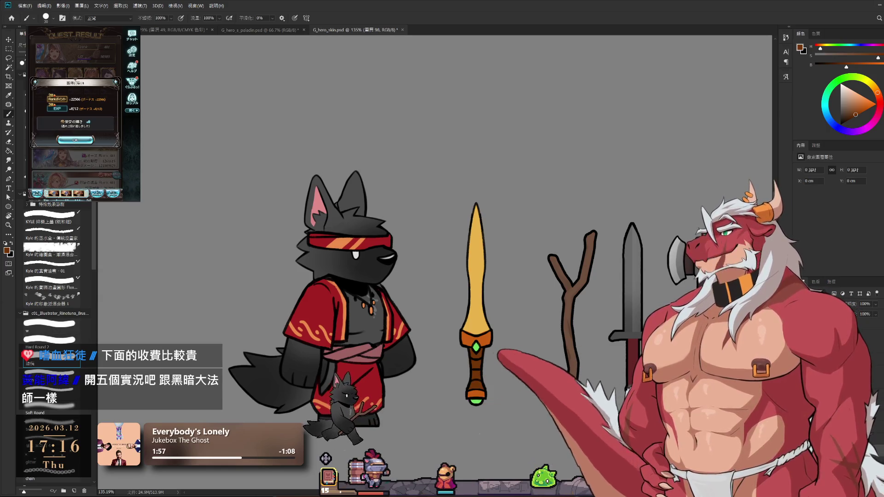
left_click(8, 49)
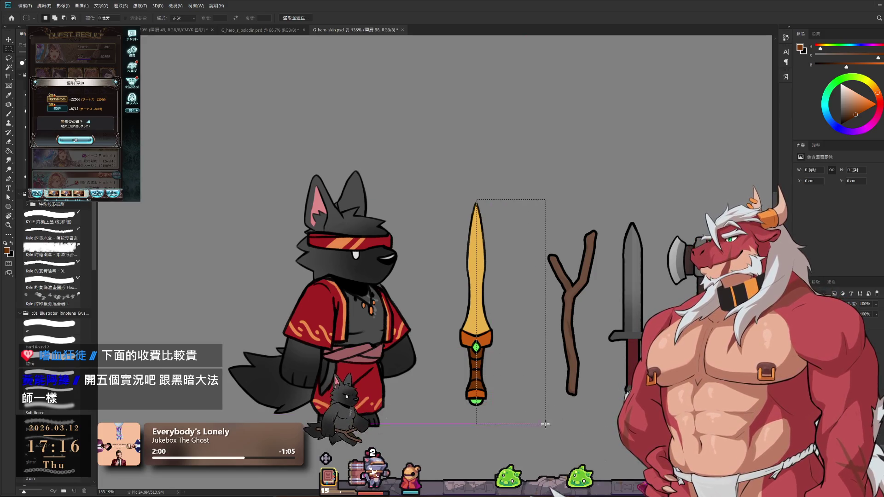
Box-select the sword, trim the selection to the blade above the guard, then deselect.
left_click_drag(545, 423, 546, 428)
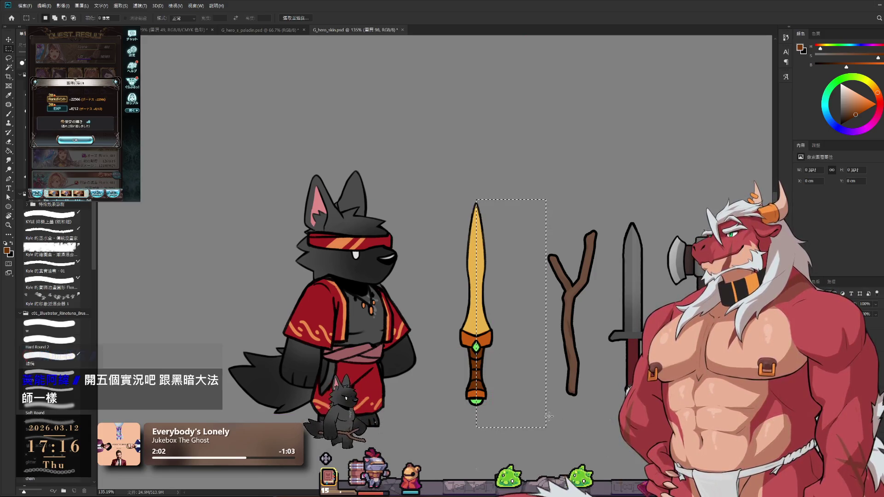
scroll(612, 241, "up", 1)
scroll(593, 253, "up", 1)
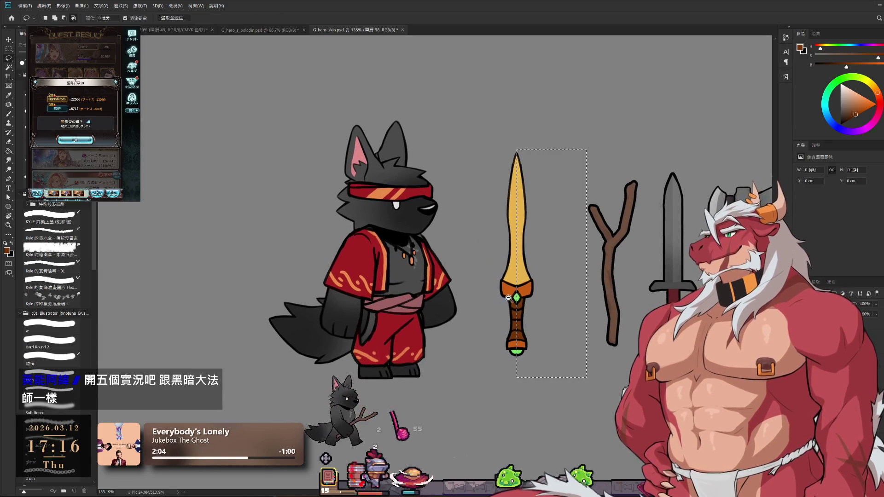
scroll(571, 269, "up", 1)
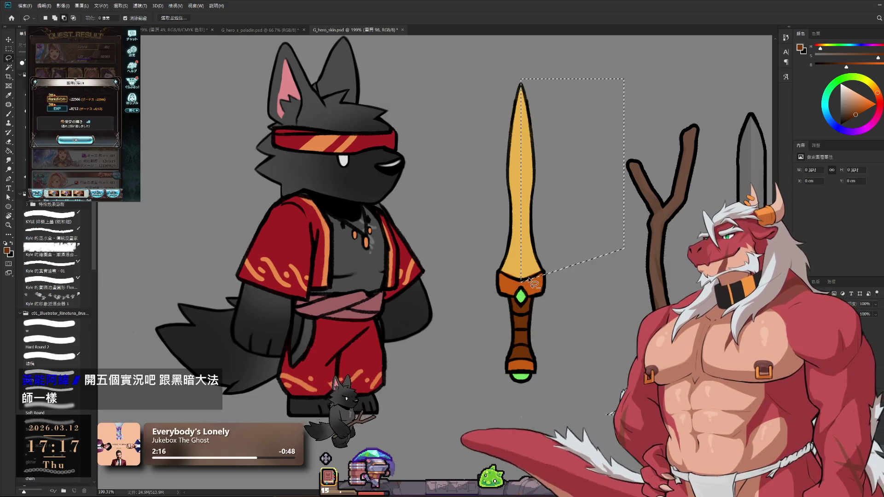
left_click_drag(656, 248, 548, 275)
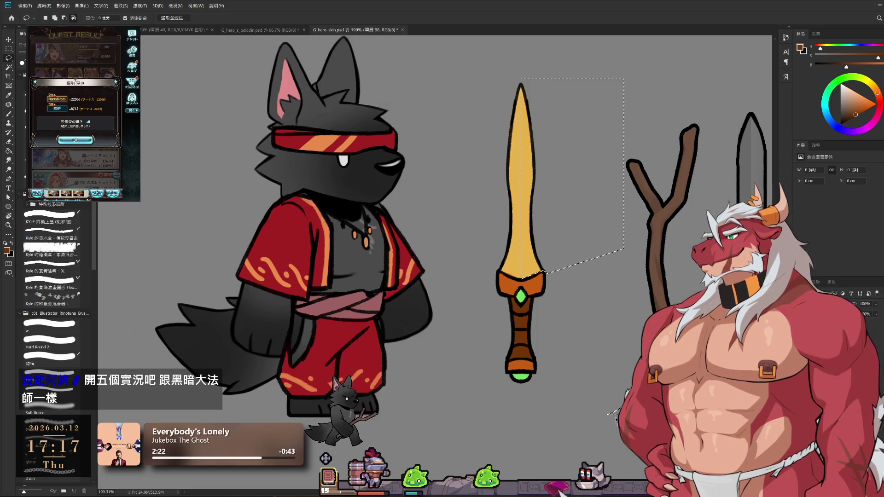
key("b")
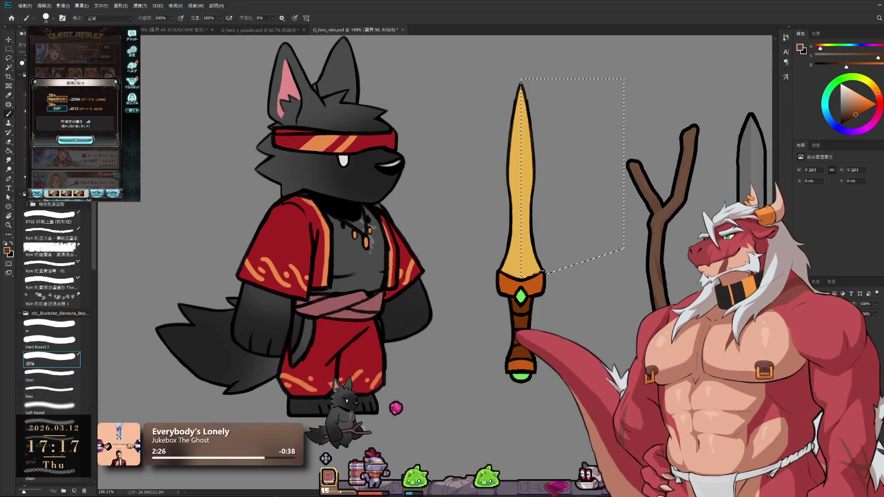
key("ctrl+d")
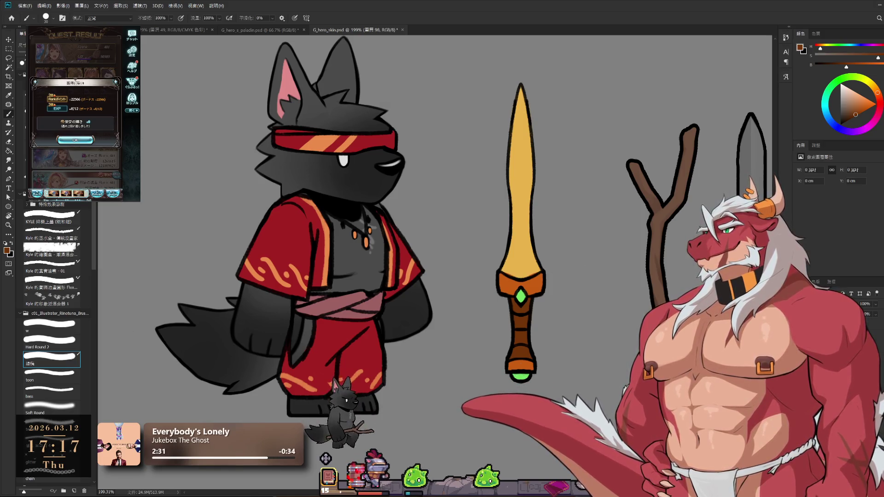
Dismiss the game's reward popup and choose the Lv200 challenge quest.
left_click(75, 140)
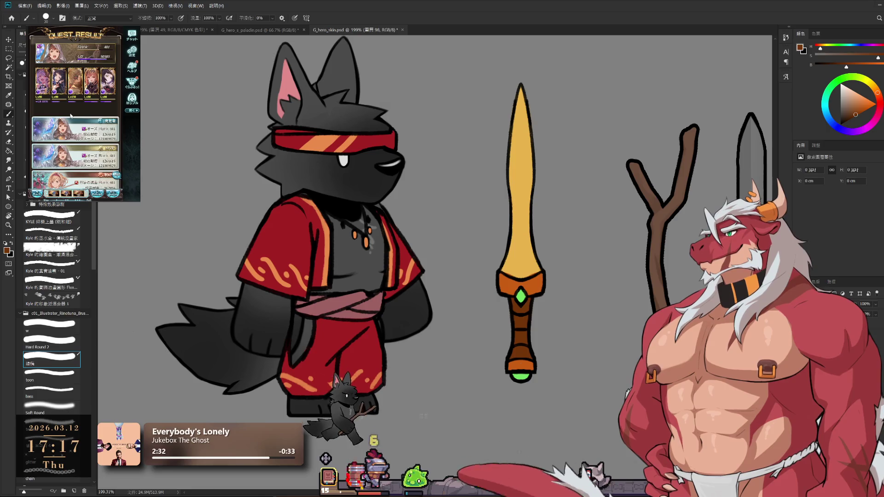
left_click(63, 115)
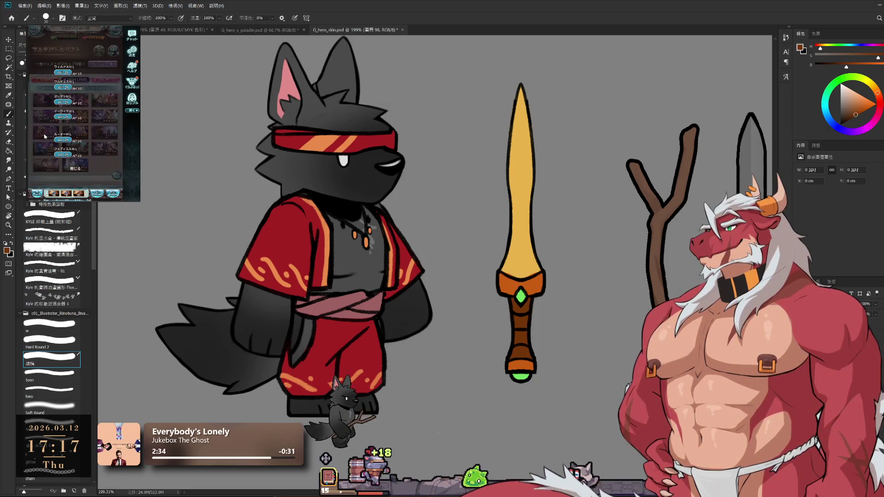
left_click(112, 156)
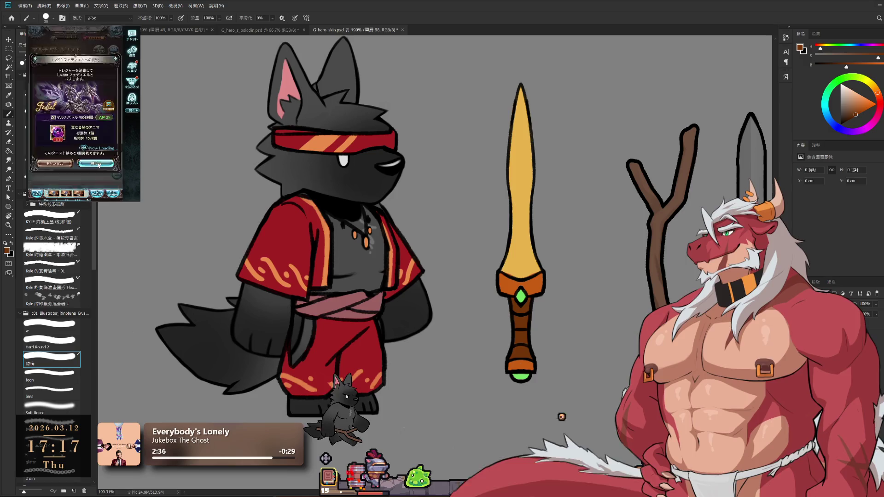
Outline the blade's right half with a four-point polygonal selection cut diagonally at the guard.
left_click(520, 83)
left_click(624, 79)
left_click(624, 249)
left_click(545, 272)
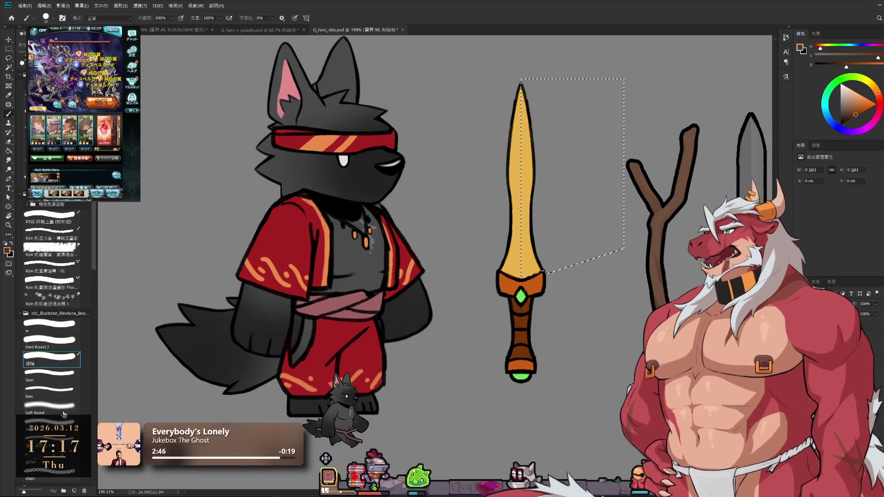
Set up a large Soft Round brush in a lighter highlight colour.
left_click(51, 406)
left_click(847, 111)
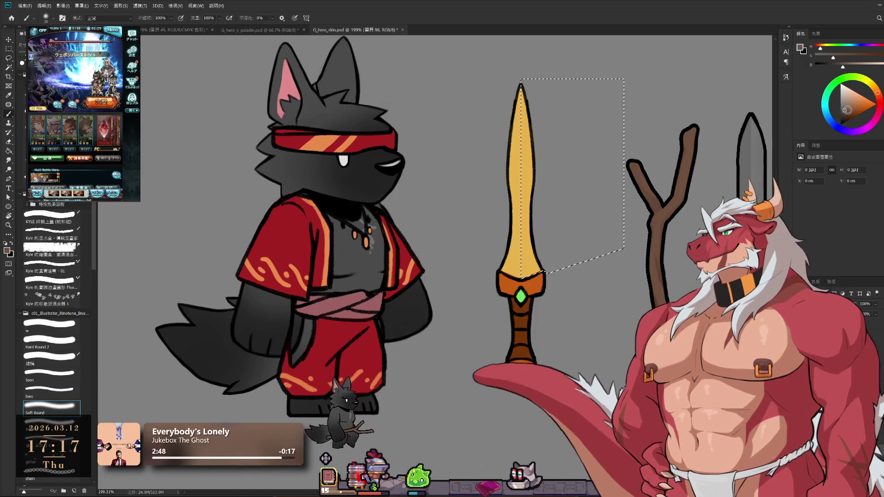
key("bracketright")
key("bracketright")
key("bracketright")
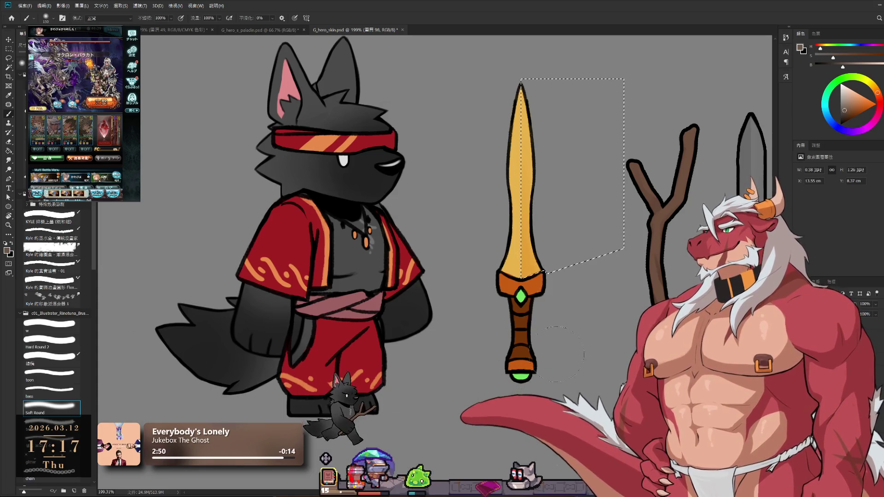
key("bracketright")
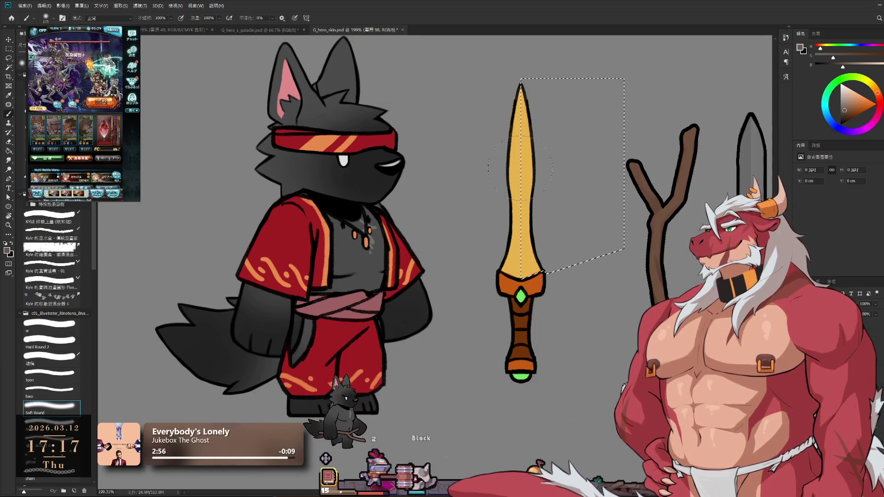
key("e")
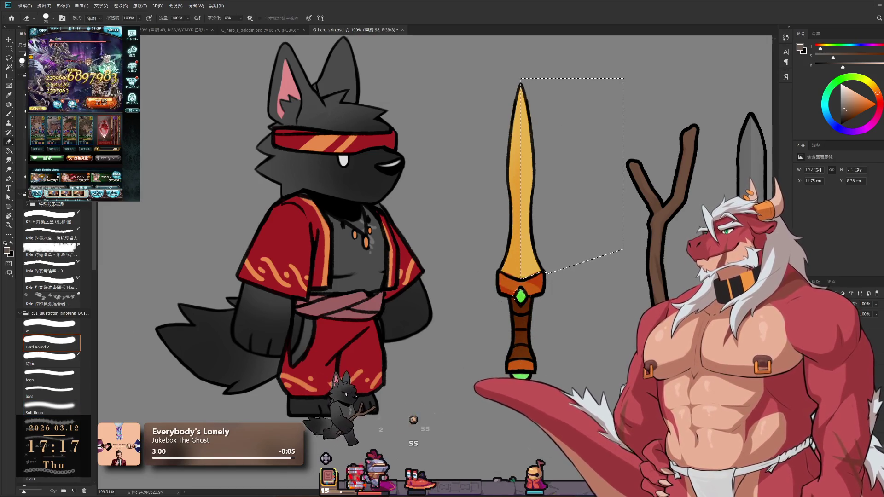
key("bracketright")
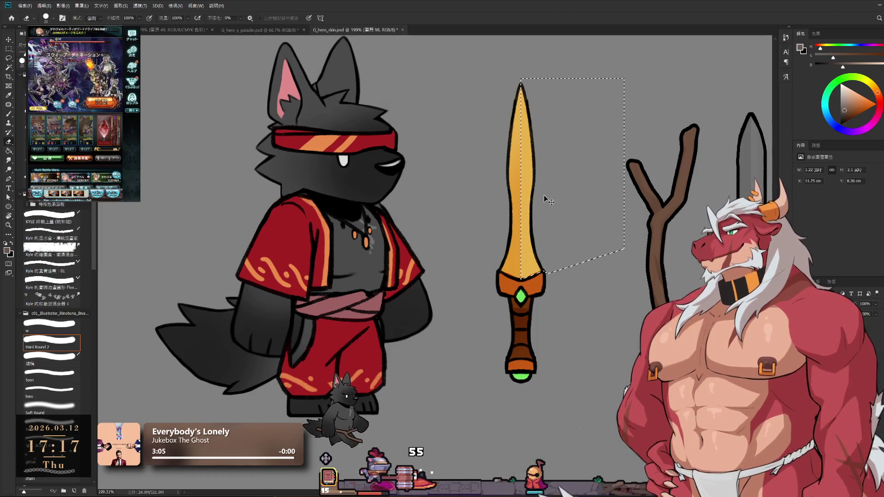
key("b")
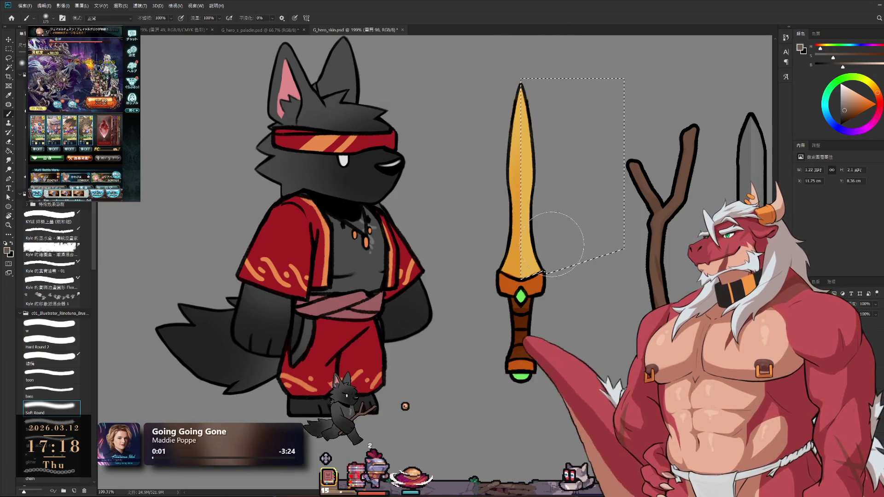
key("e")
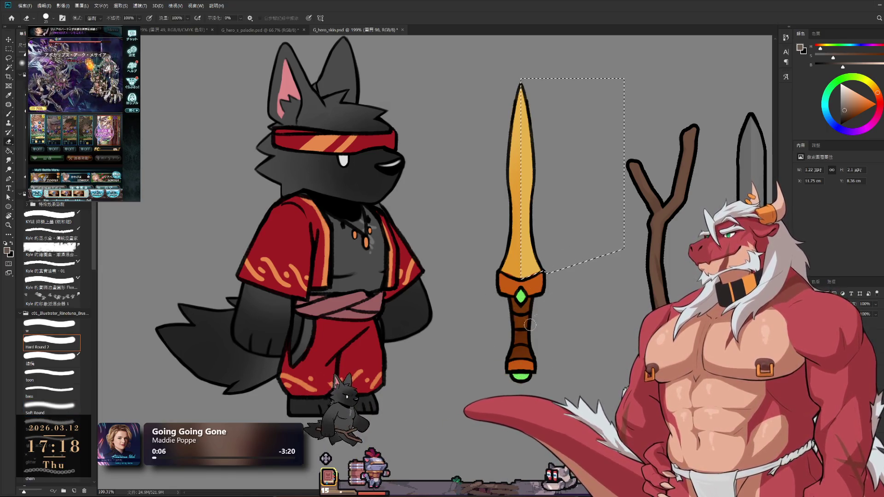
key("b")
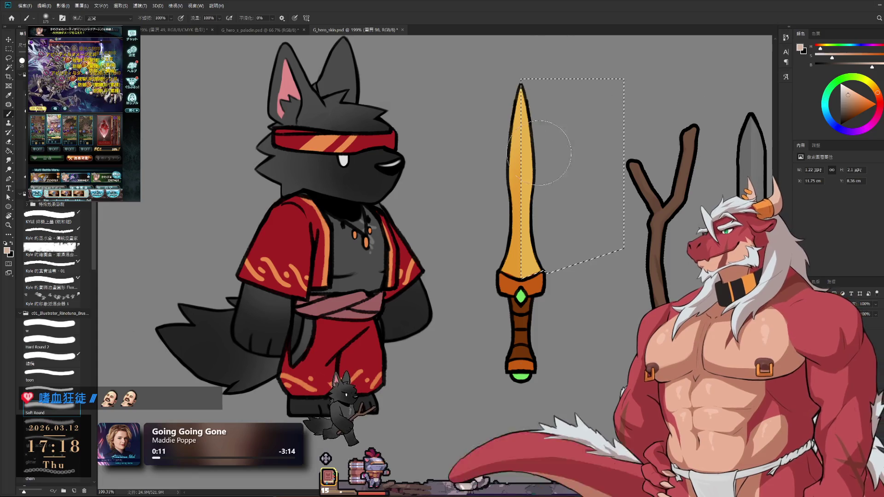
Paint lighter yellow over the blade's right half, then drop the selection.
left_click_drag(530, 120, 566, 242)
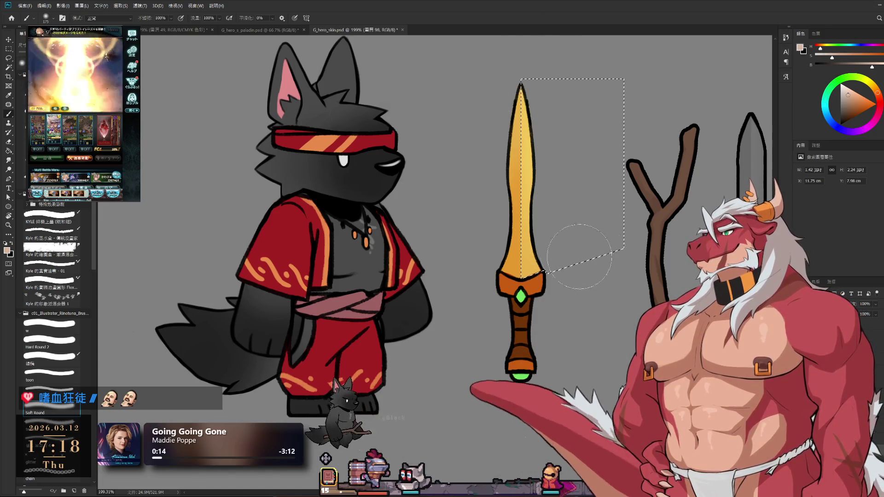
left_click(604, 336, "alt")
key("bracketright")
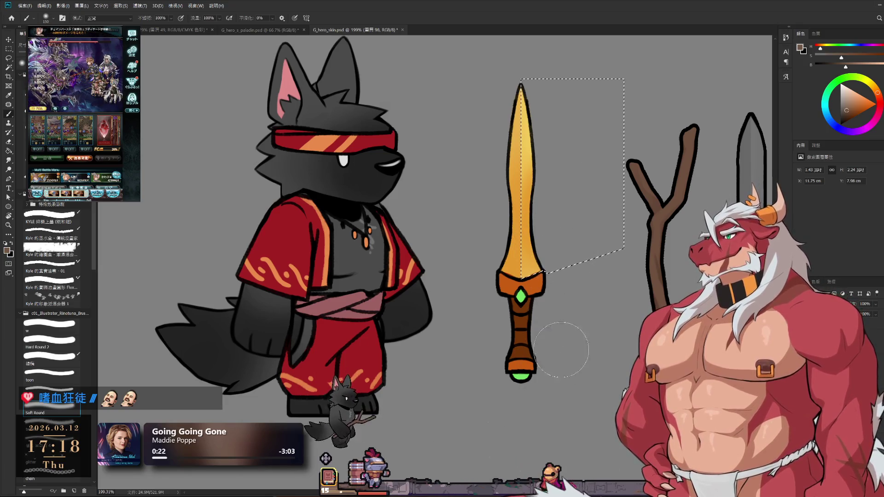
key("ctrl+d")
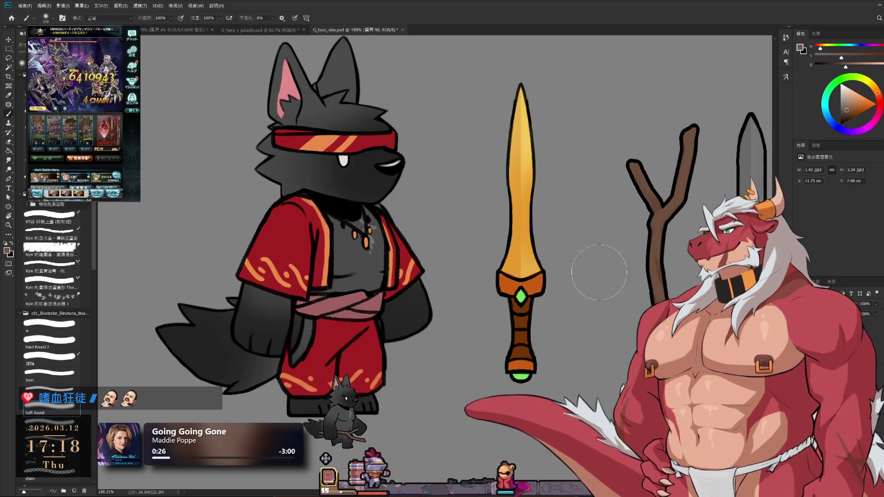
Zoom out and back in until the whole gold dagger with gem and pommel is visible.
scroll(601, 243, "down", 3)
scroll(601, 242, "up", 3)
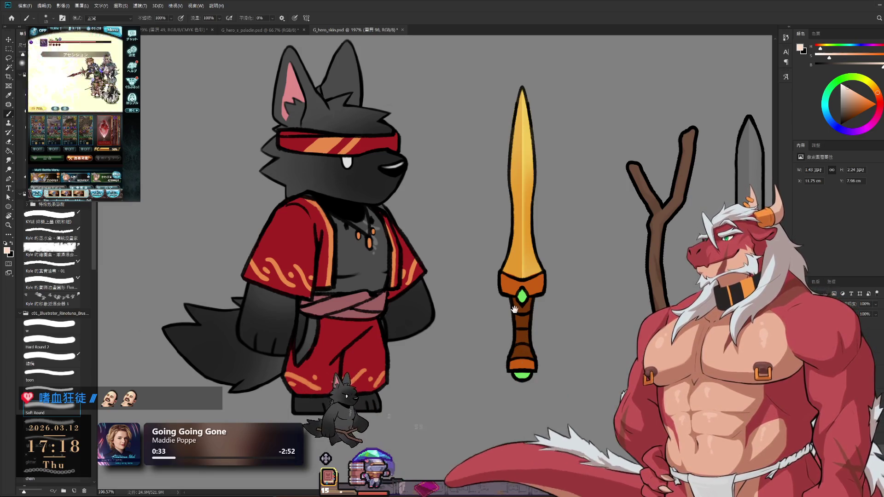
scroll(458, 290, "down", 3)
scroll(458, 290, "down", 2)
scroll(457, 291, "down", 2)
scroll(456, 292, "up", 3)
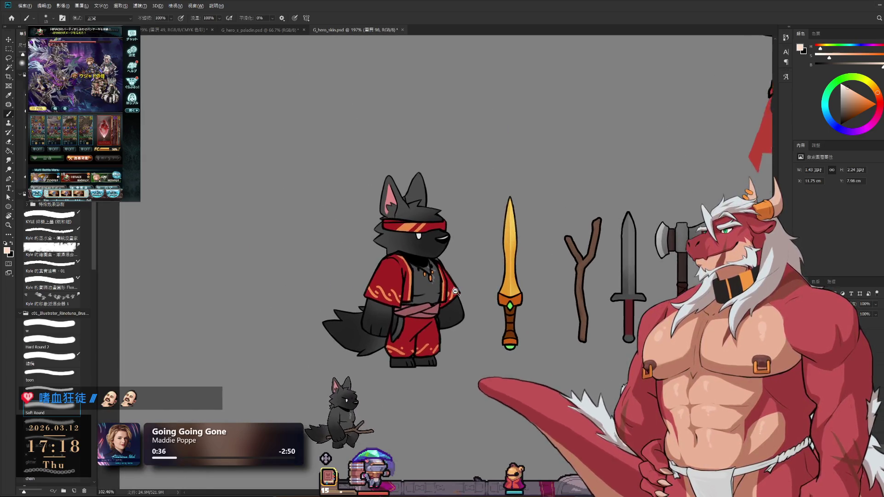
scroll(455, 291, "up", 4)
scroll(474, 296, "up", 1)
scroll(520, 191, "up", 1)
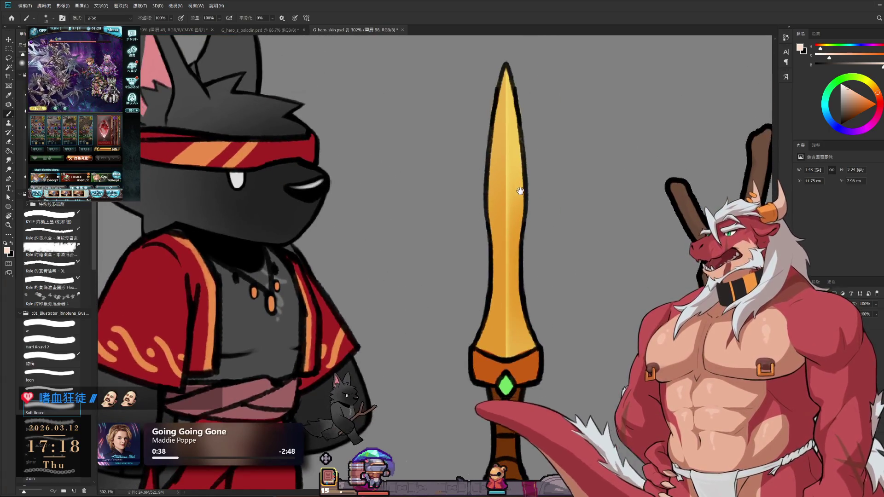
scroll(509, 207, "down", 3)
scroll(513, 212, "up", 2)
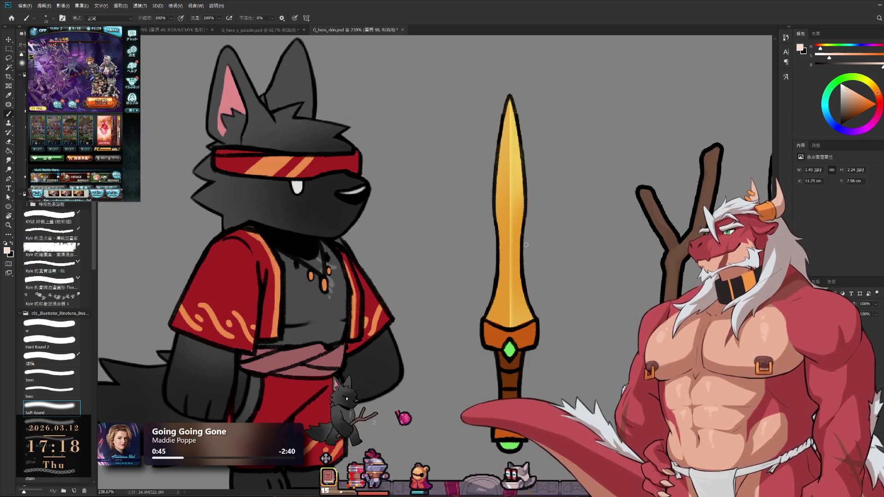
Reload the blade's right-half selection and set the 'w' brush preset to size 25 in pale green.
left_click_drag(529, 328, 551, 255)
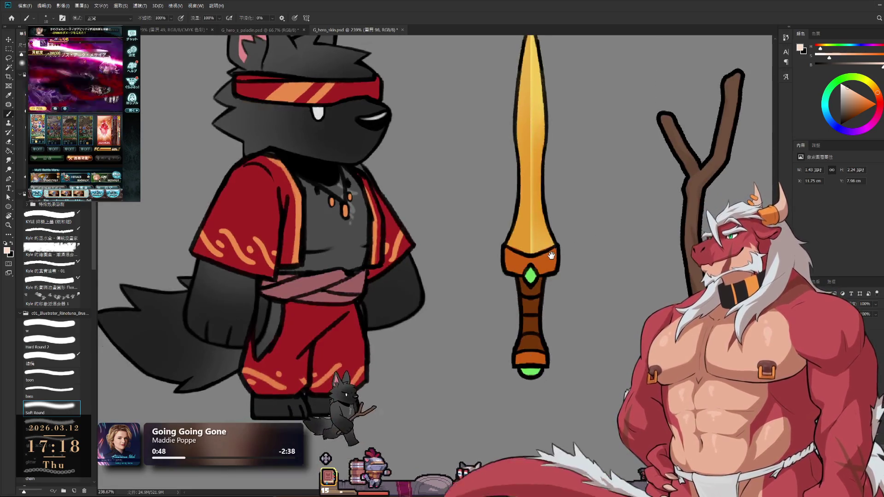
key("ctrl+z")
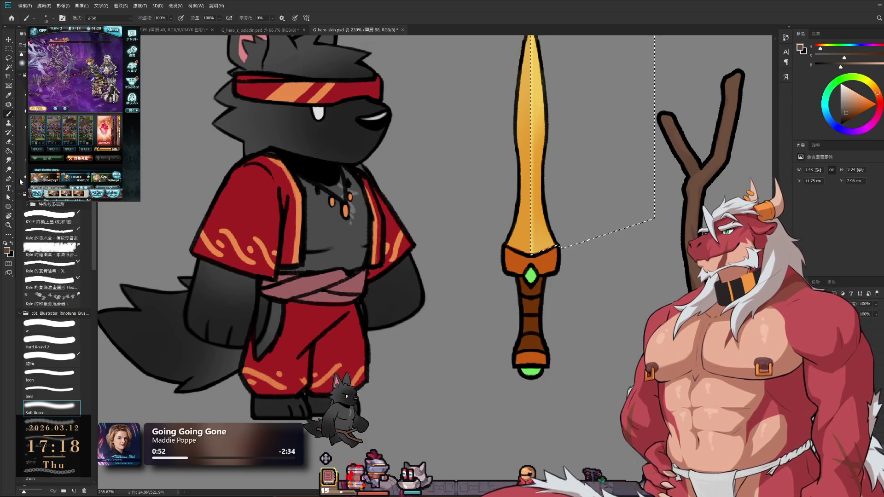
left_click(49, 324)
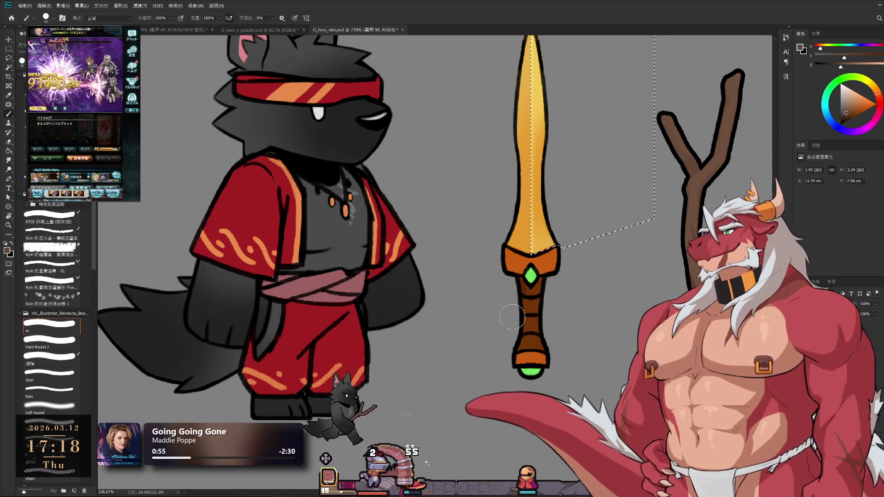
key("bracketleft")
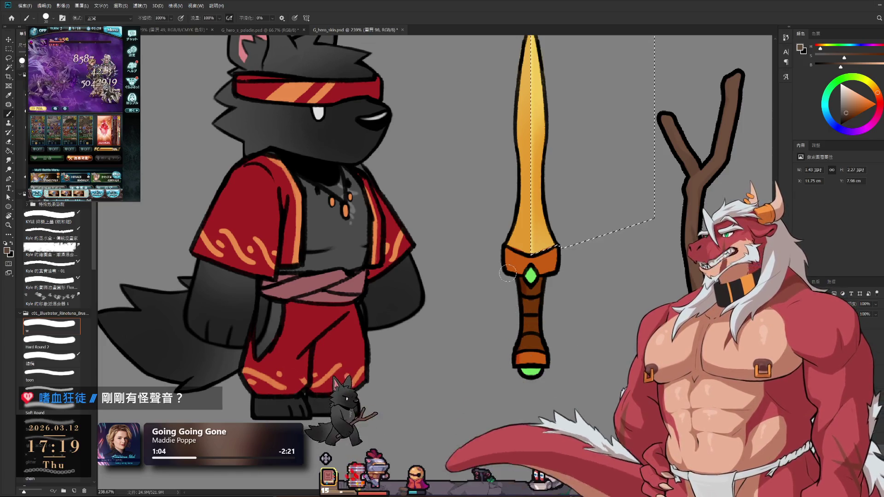
key("bracketleft")
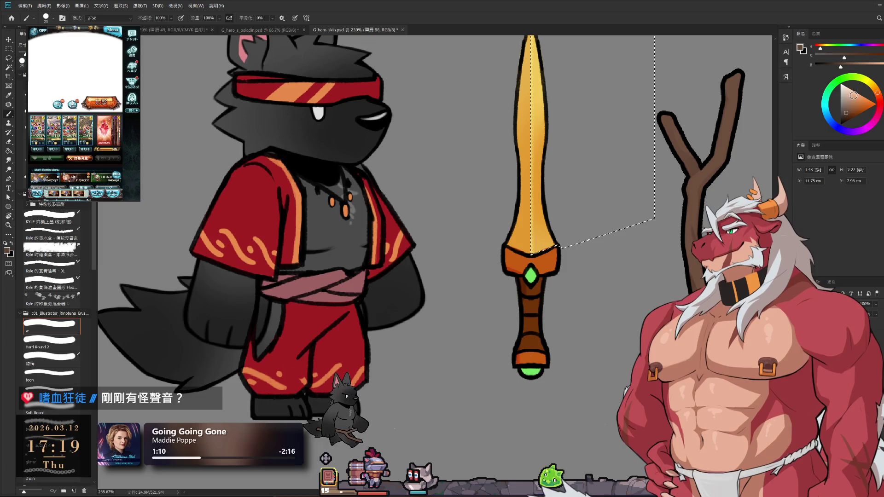
left_click_drag(834, 95, 835, 111)
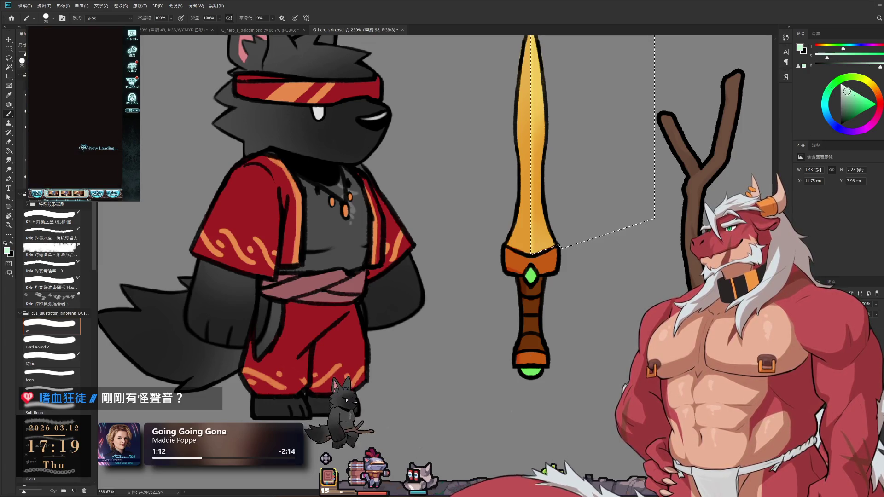
key("bracketleft")
key("bracketleft")
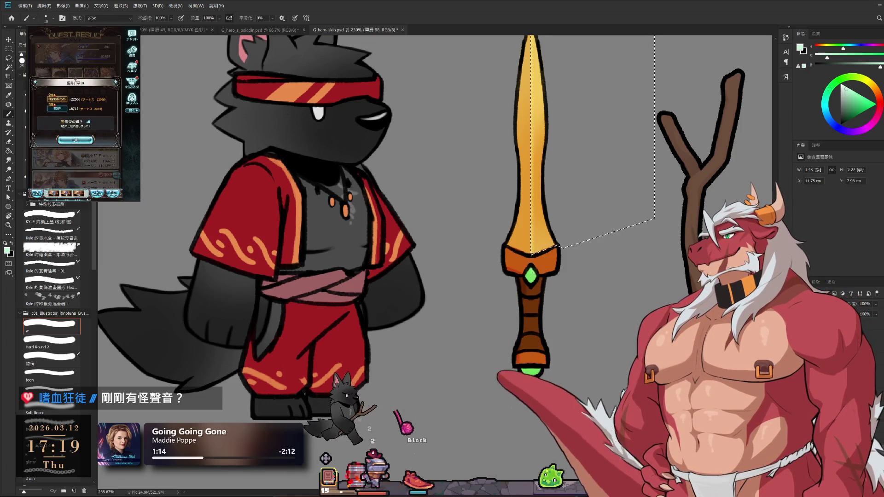
key("bracketright")
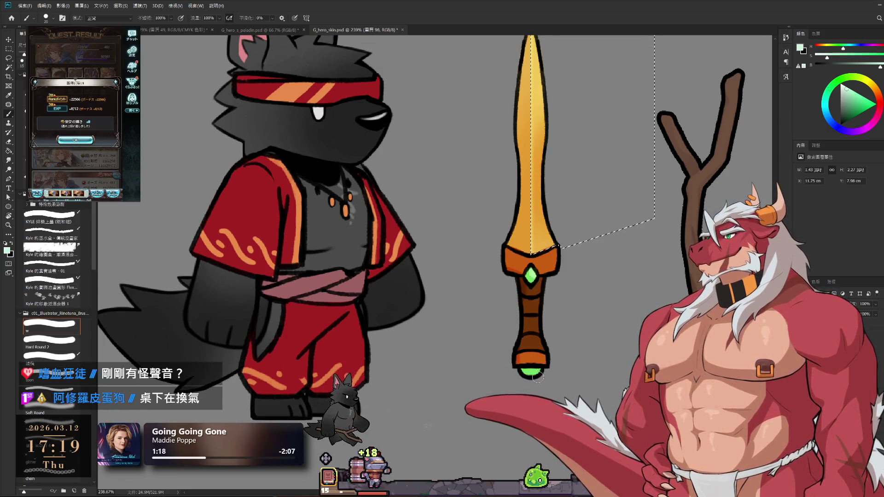
key("bracketright")
key("bracketright")
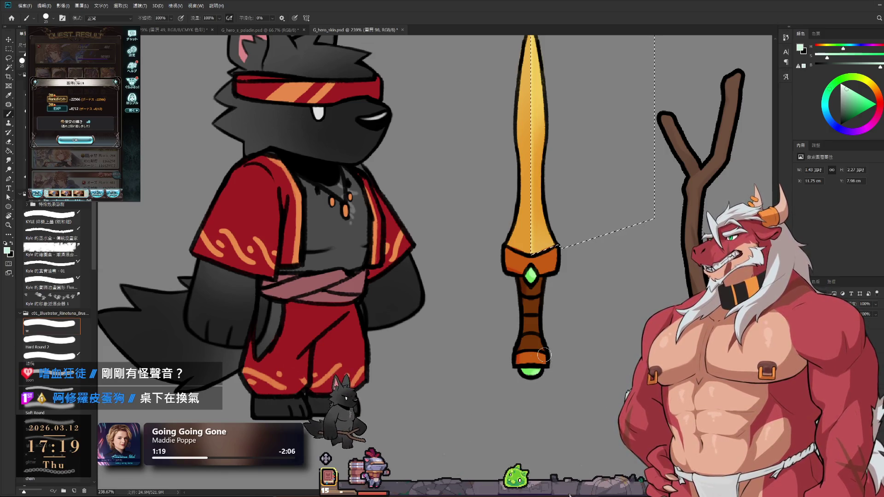
Start a star-rated quest battle in the game, then reshow the blade selection and undo the grip shading.
left_click(75, 139)
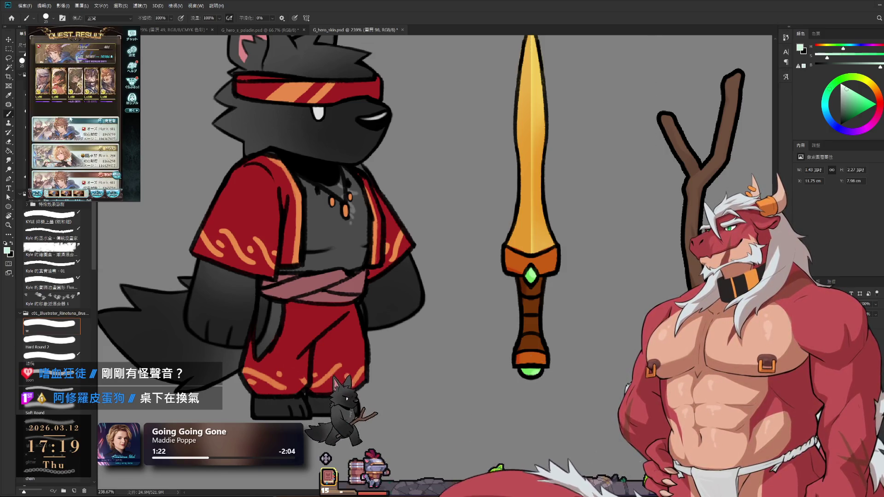
left_click(74, 112)
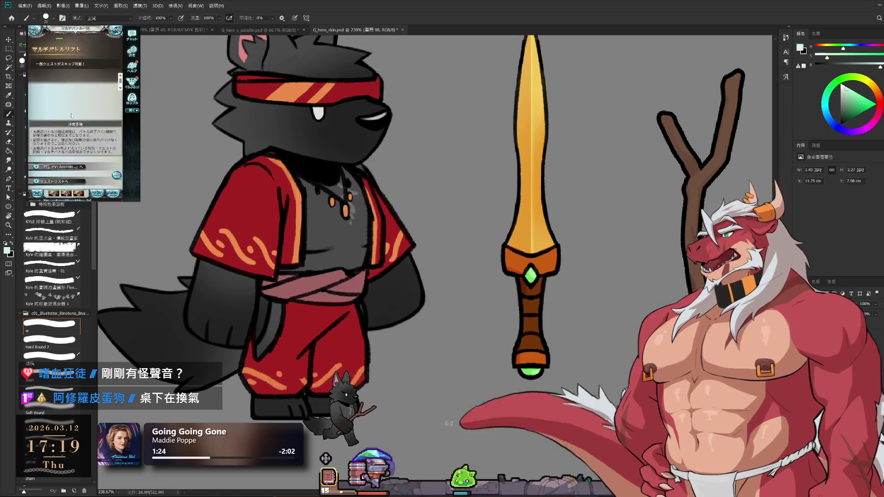
left_click(75, 168)
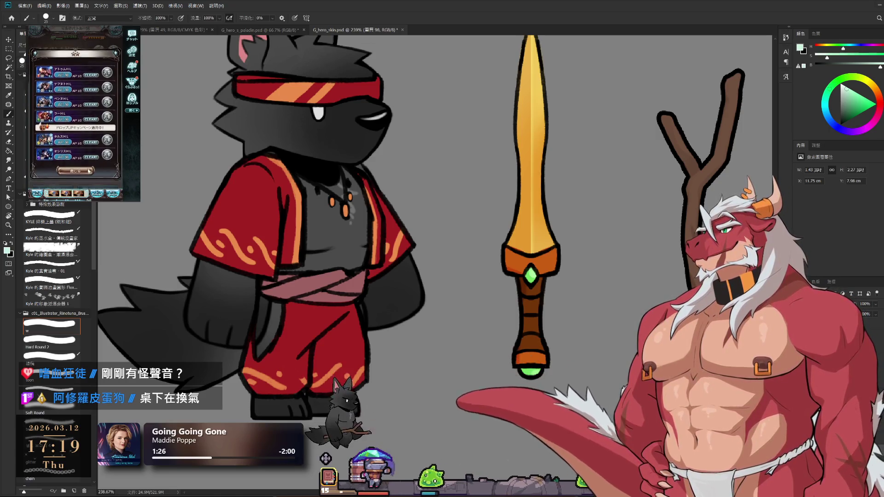
left_click(67, 130)
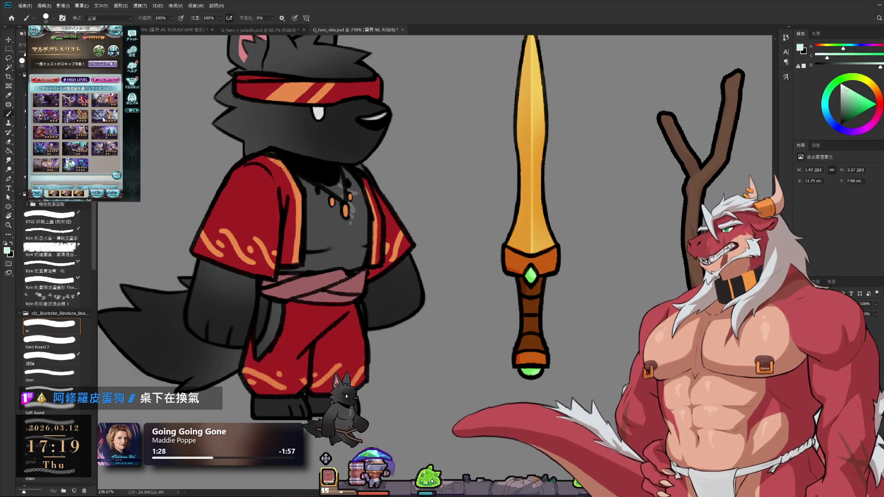
left_click(108, 128)
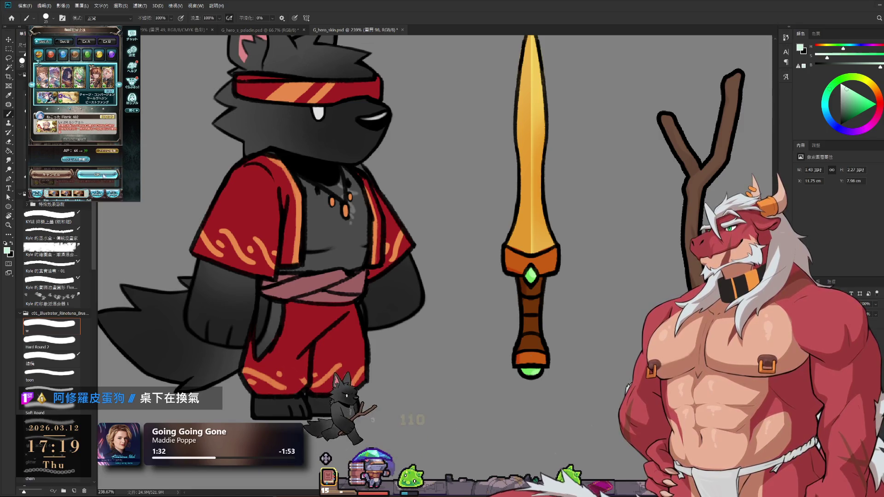
left_click(103, 175)
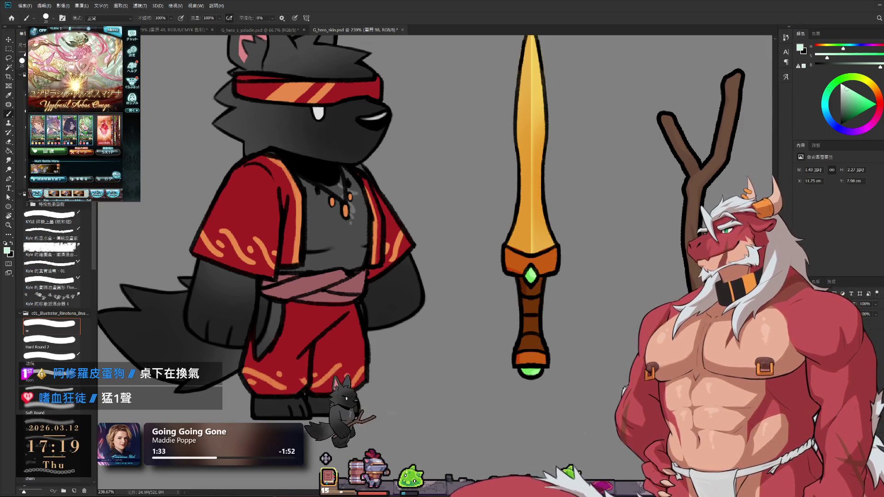
key("ctrl+h")
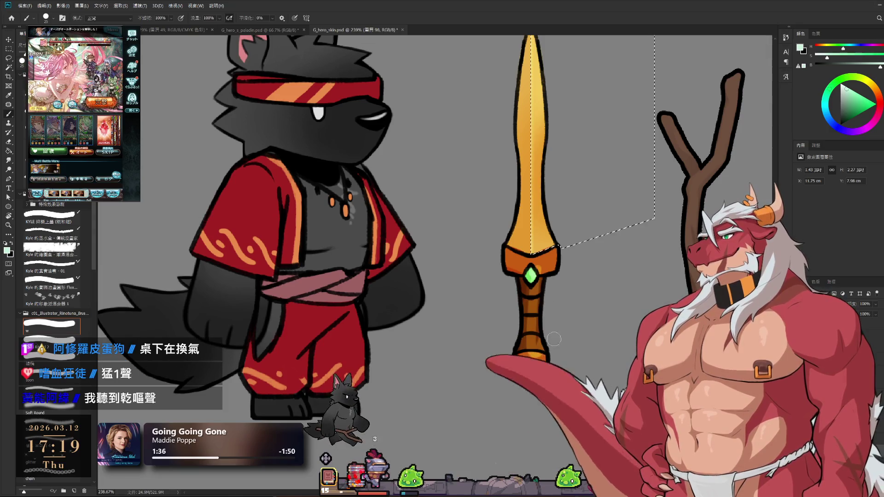
key("ctrl+z")
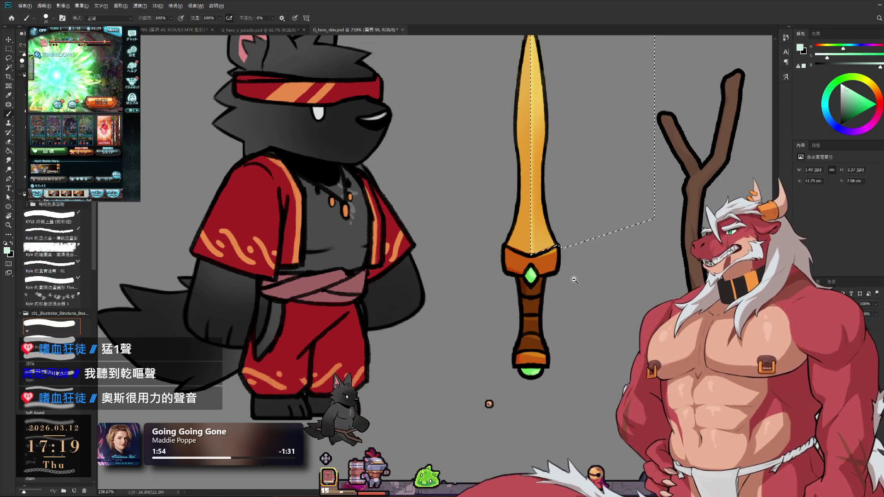
Deselect the blade, give the Eraser a Soft Round tip, and zoom out to about 63% to view the weapon lineup.
scroll(574, 279, "down", 2)
key("ctrl+d")
key("l")
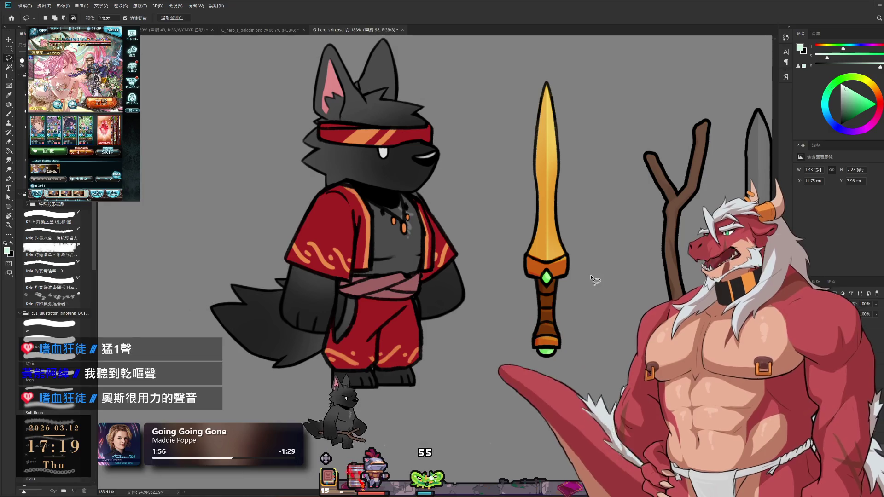
key("b")
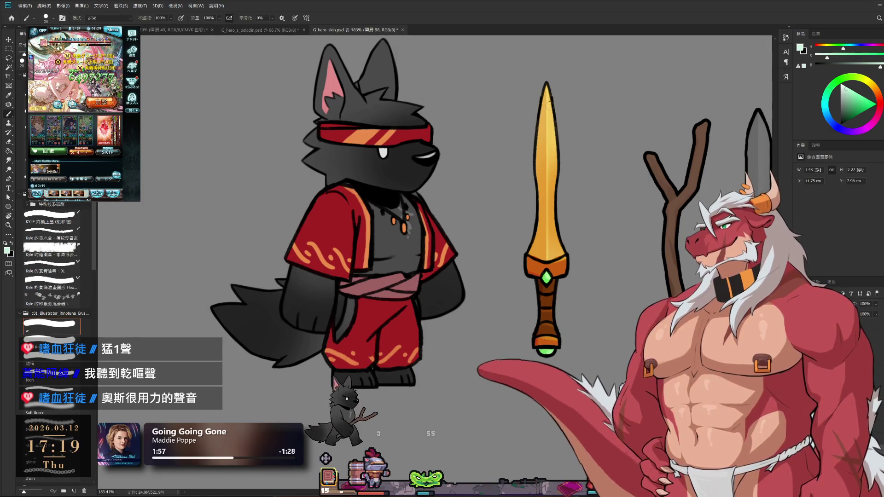
key("e")
left_click(66, 413)
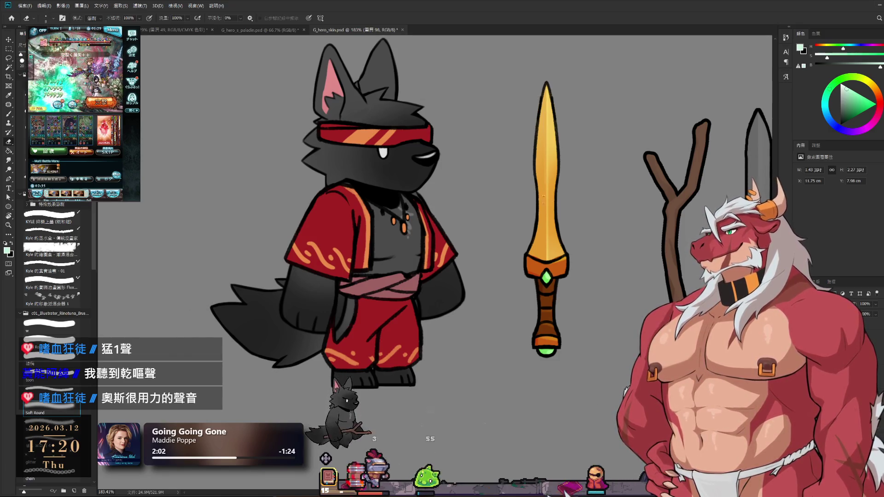
left_click_drag(552, 279, 573, 207)
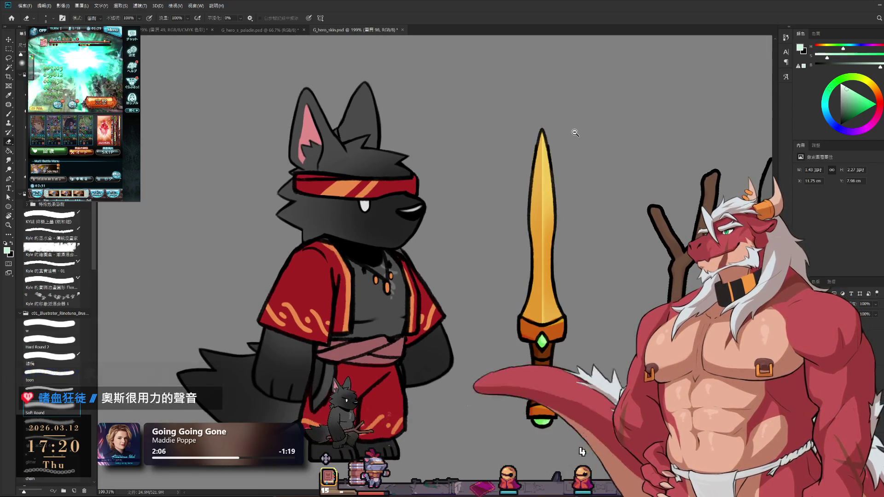
mouse_move(572, 134)
left_mouse_down()
mouse_move(523, 257)
mouse_move(677, 301)
left_mouse_up()
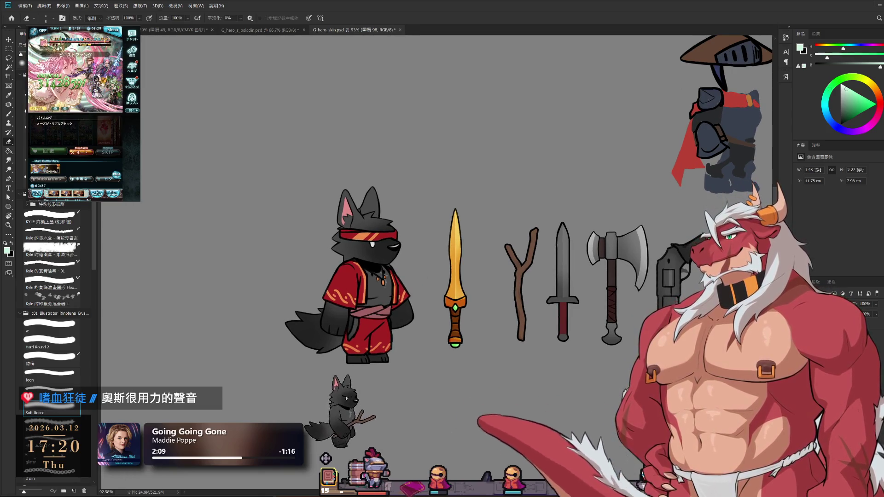